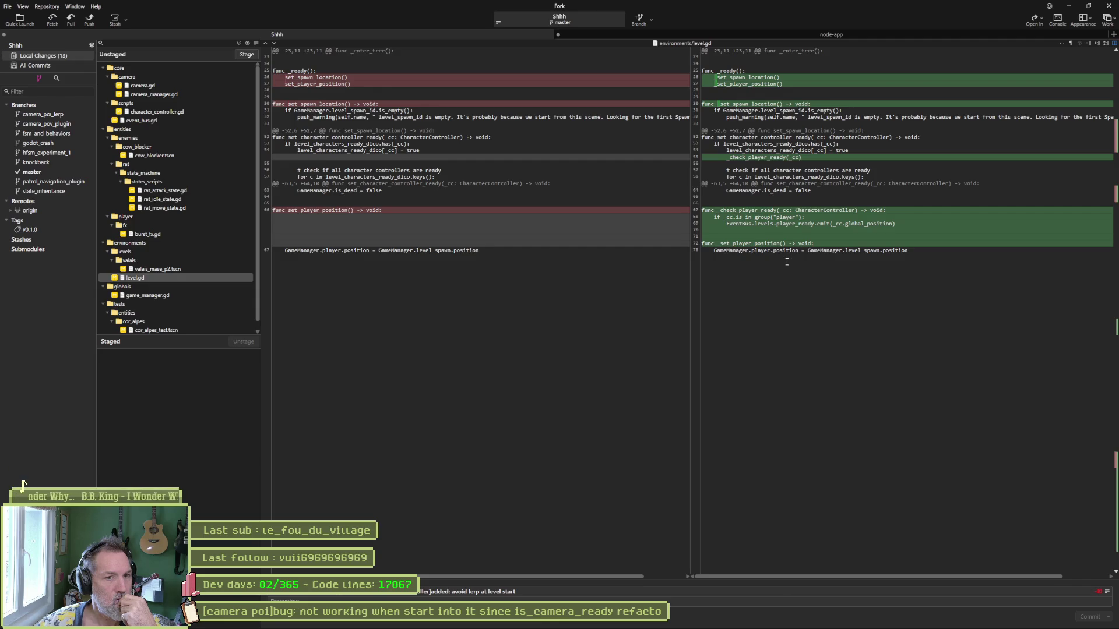
- Review the game_manager.gd diff in Fork and stage all 13 changed files
left_click(174, 296)
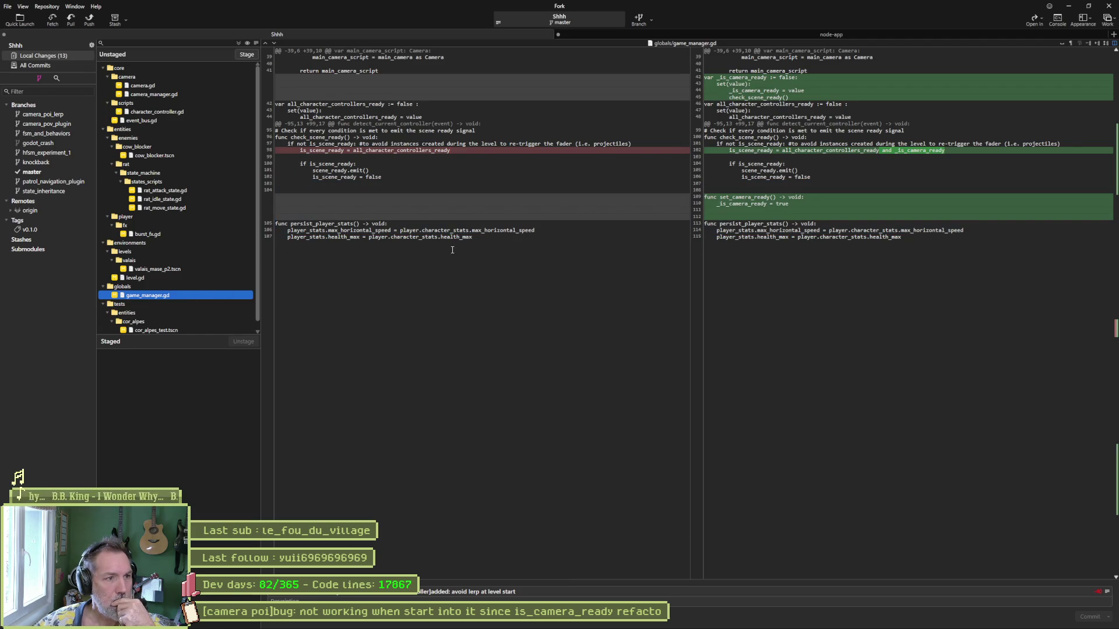
mouse_move(741, 79)
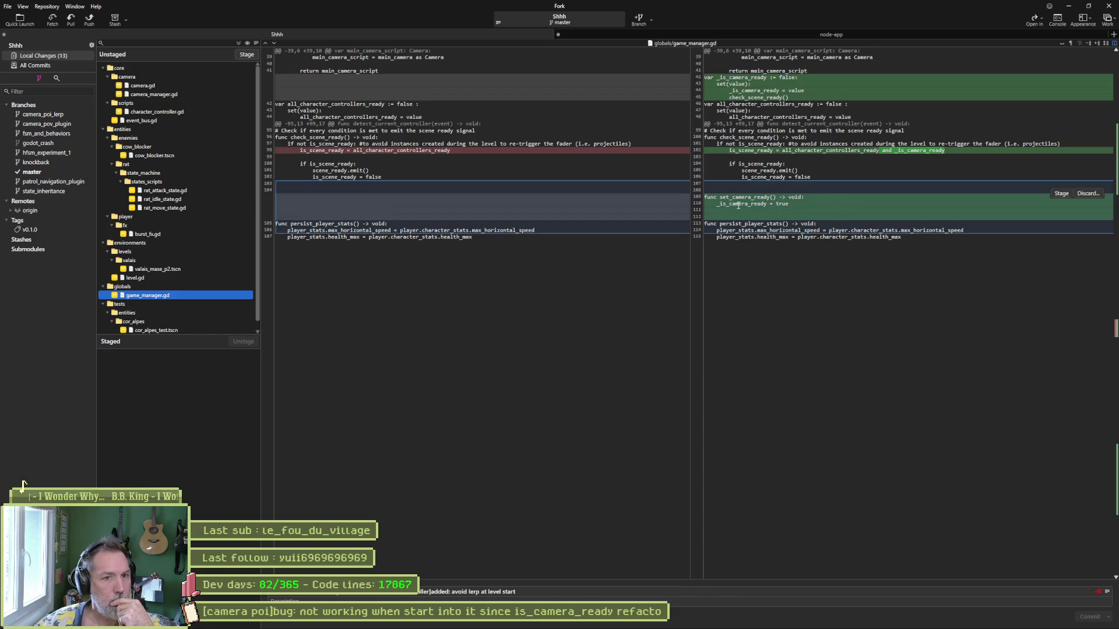
scroll(151, 291, "down", 1)
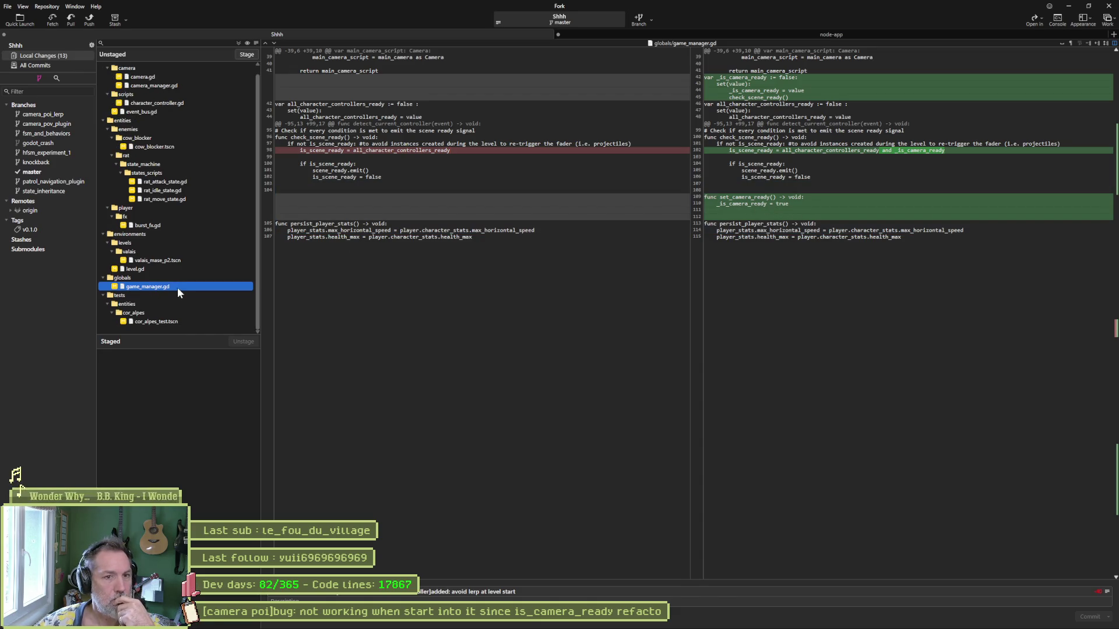
left_click(243, 54)
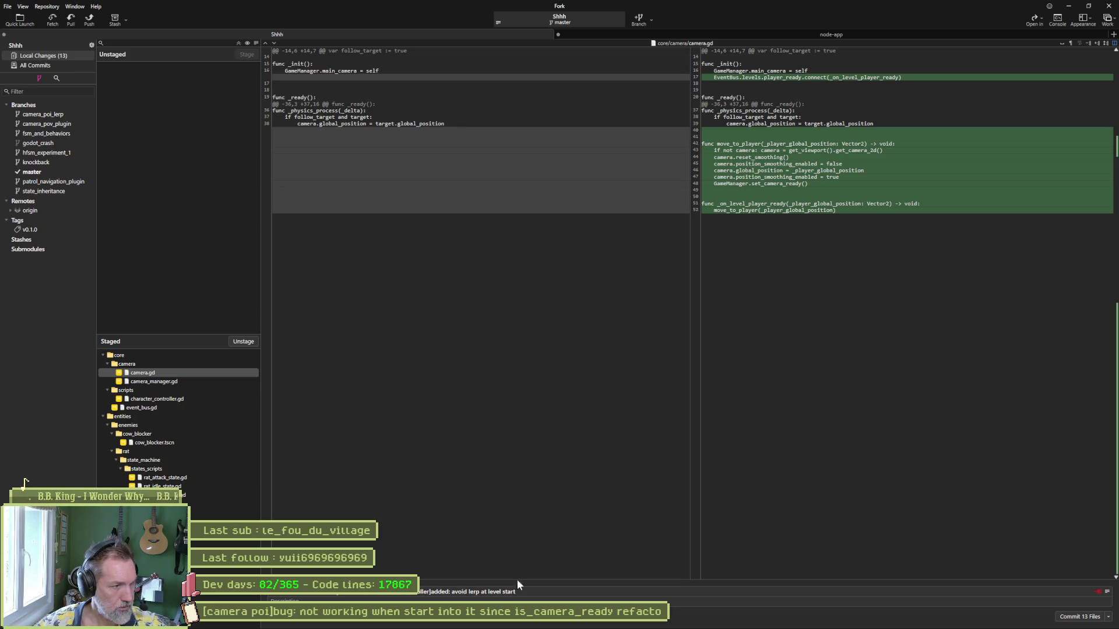
- Commit the staged changes and push master to origin
left_click(1080, 617)
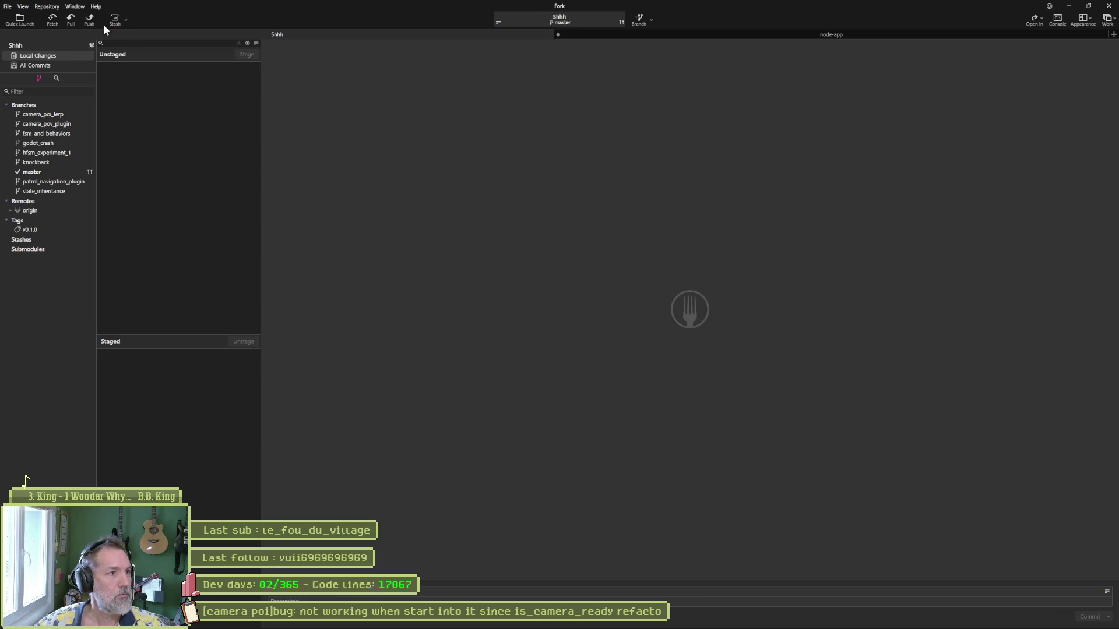
left_click(89, 19)
left_click(607, 342)
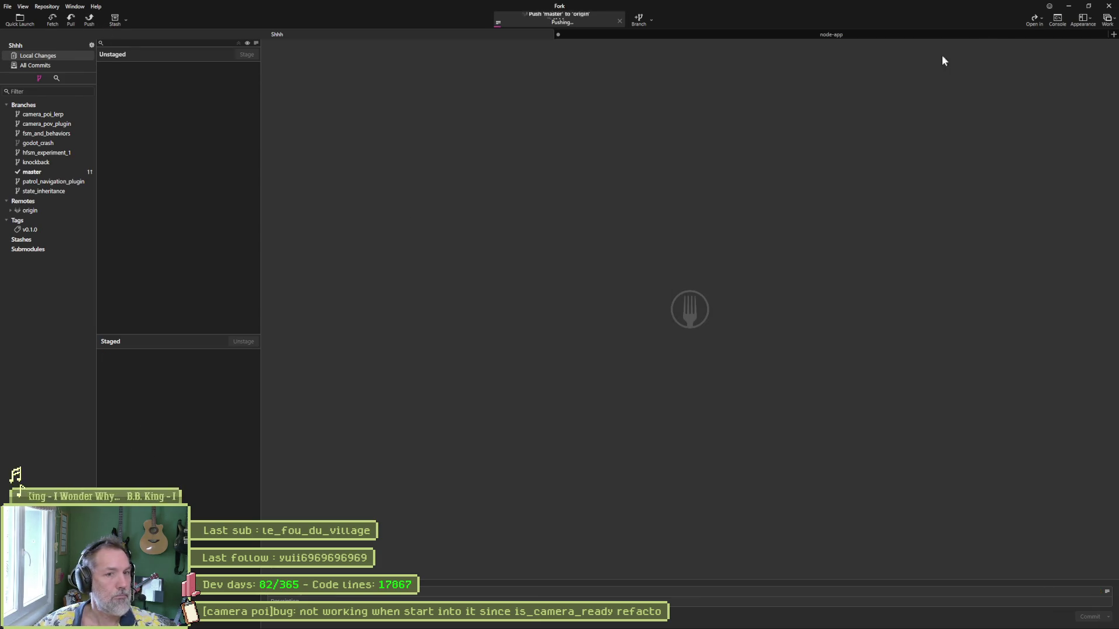
left_click(1070, 7)
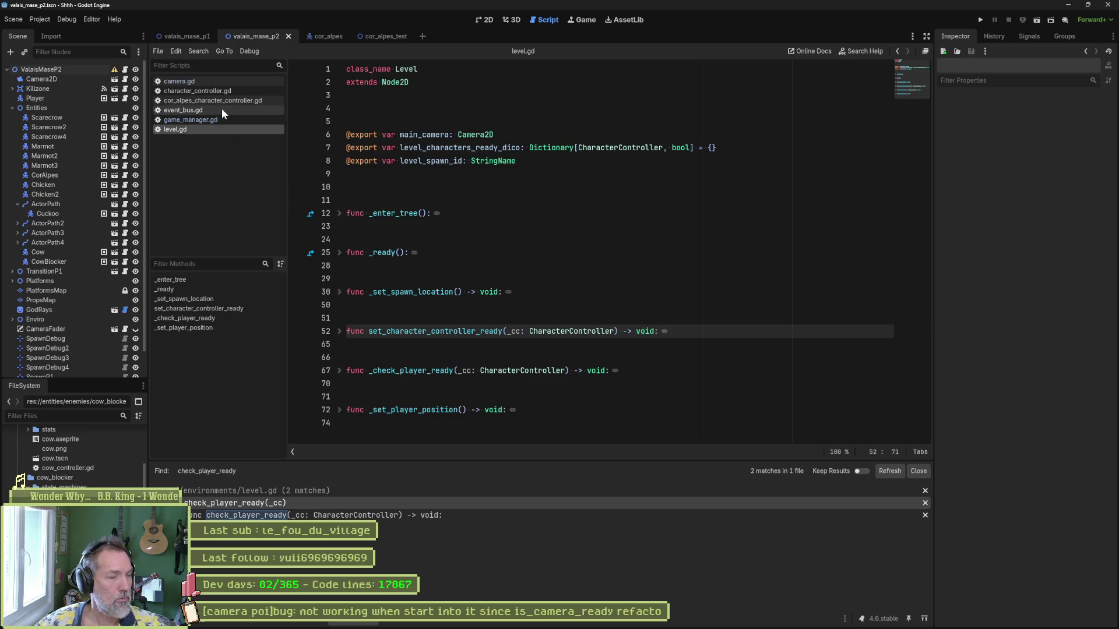
- In the 2D view, enable Show at Runtime on the CameraPOI2 node
left_click(479, 21)
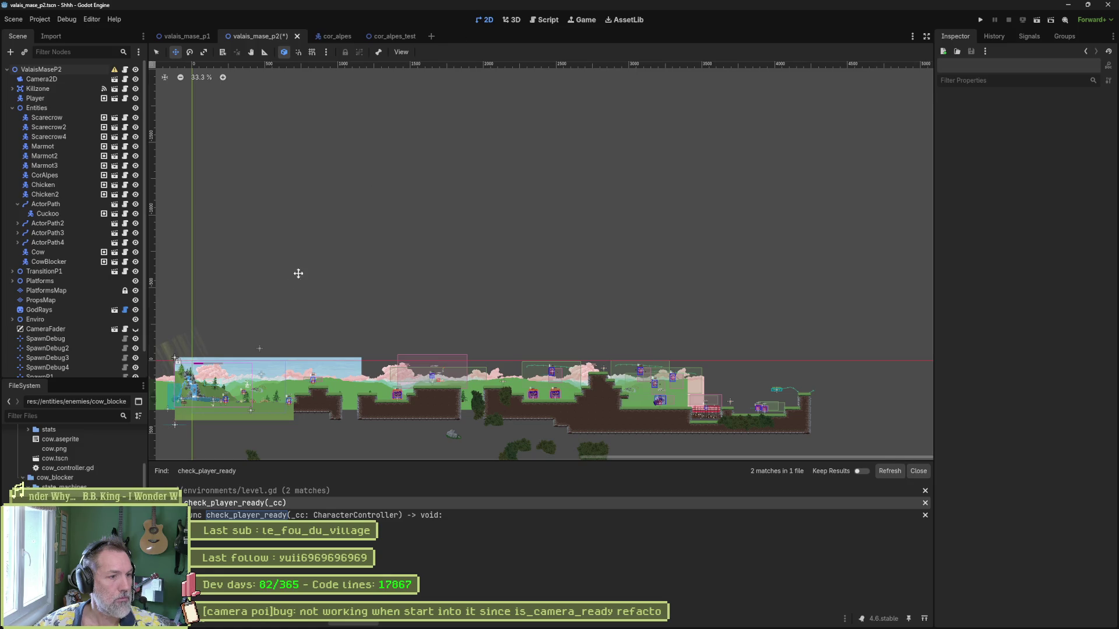
scroll(239, 391, "up", 10)
scroll(421, 346, "down", 2)
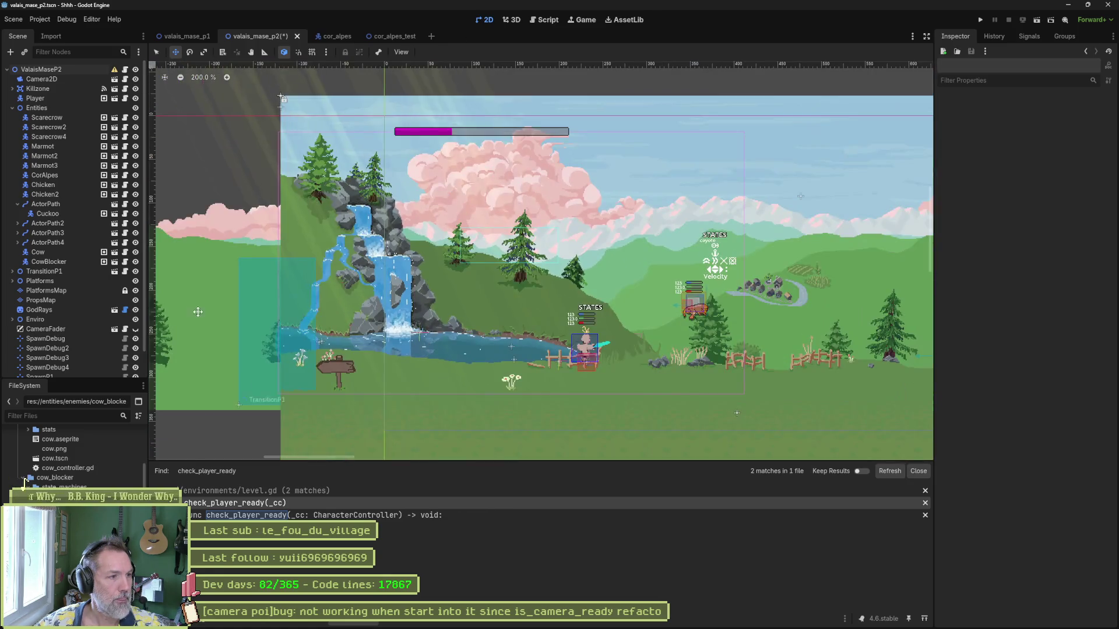
scroll(71, 306, "down", 1)
left_click(45, 358)
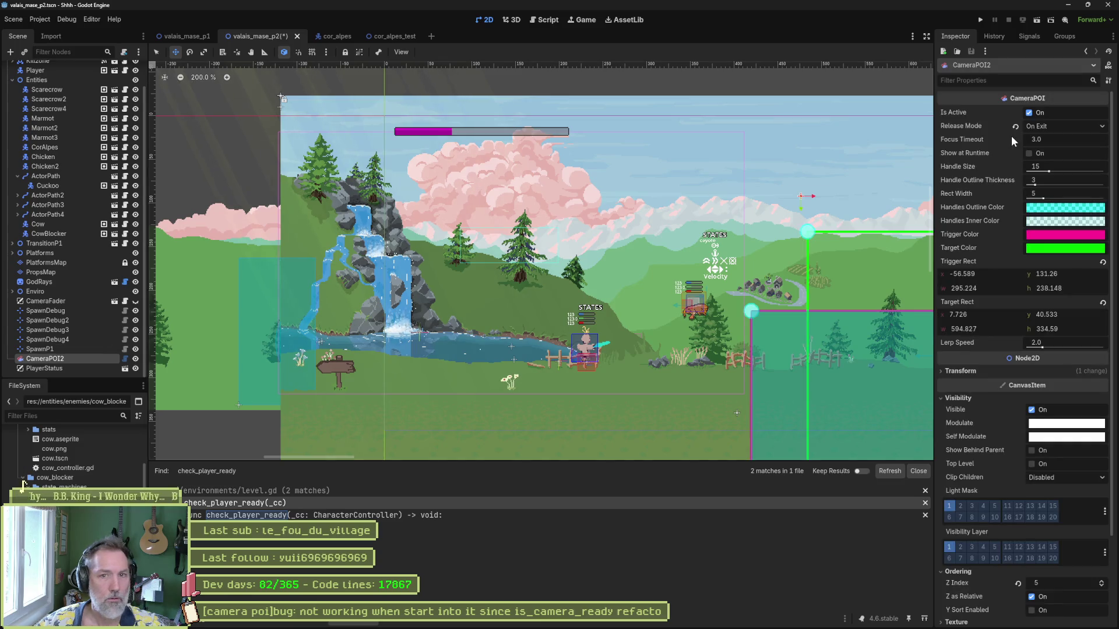
left_click(1029, 153)
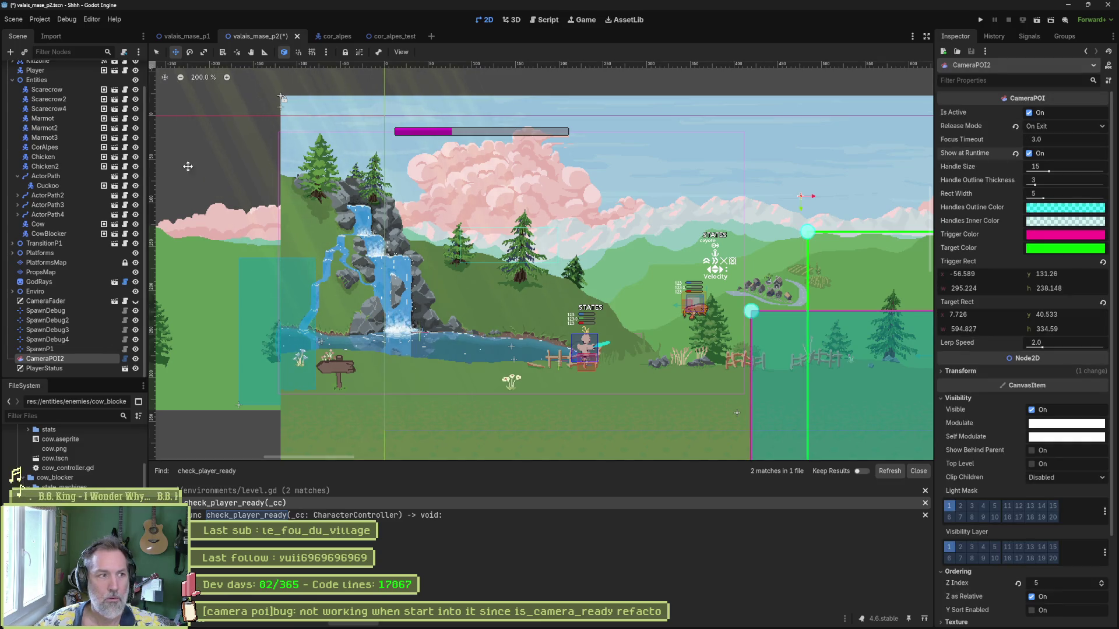
- Set the level's Spawn to SpawnP1, then briefly run and stop the scene
scroll(73, 113, "up", 2)
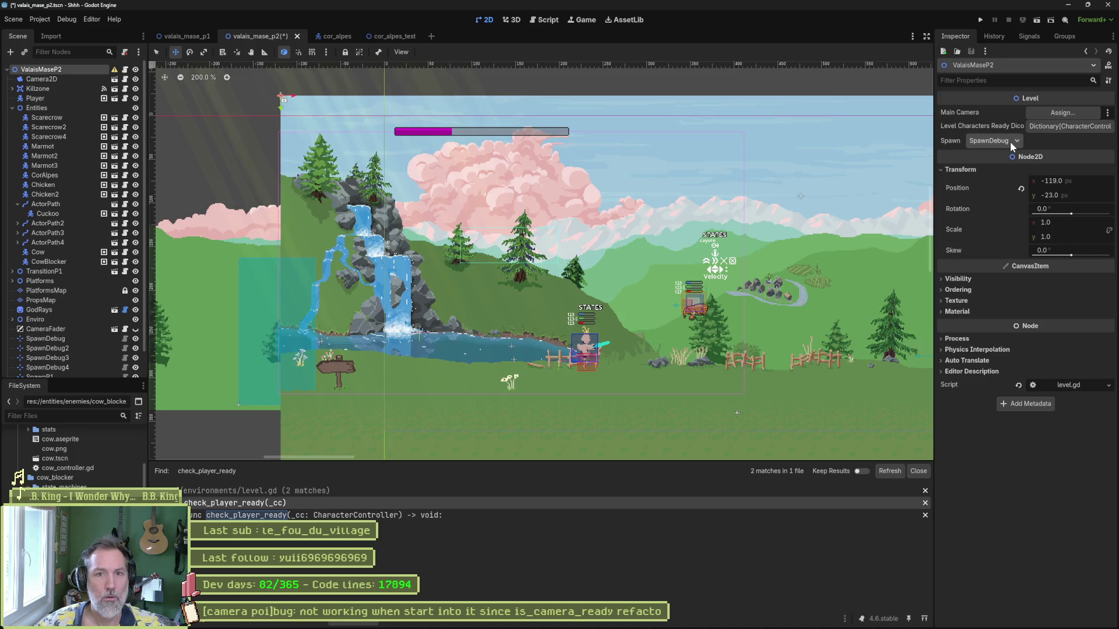
left_click(1009, 141)
left_click(1009, 199)
key("F6")
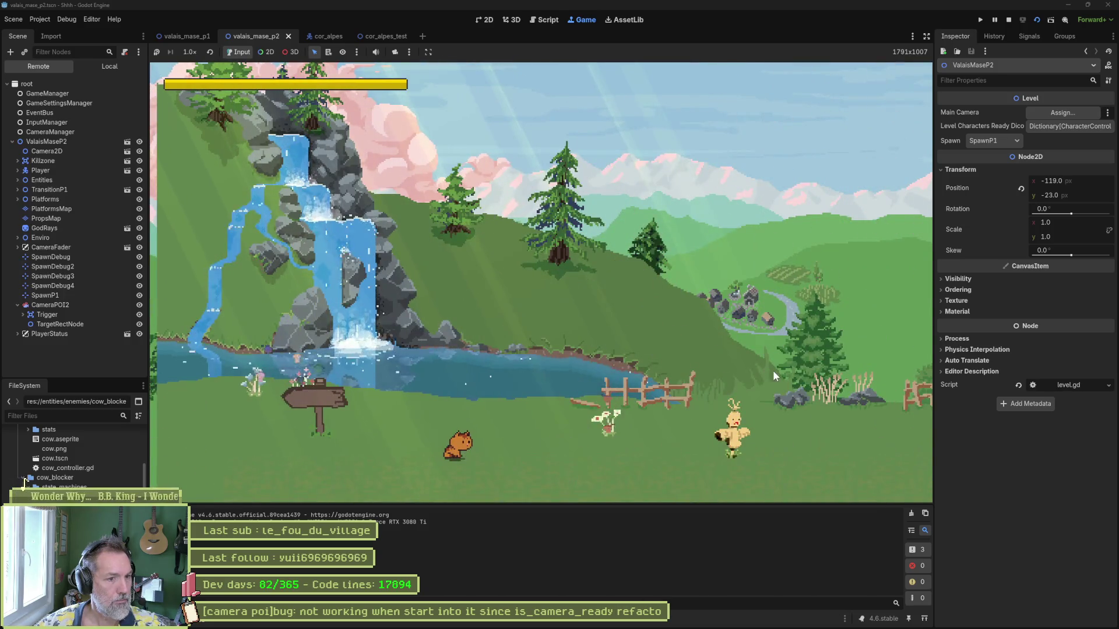
key("F8")
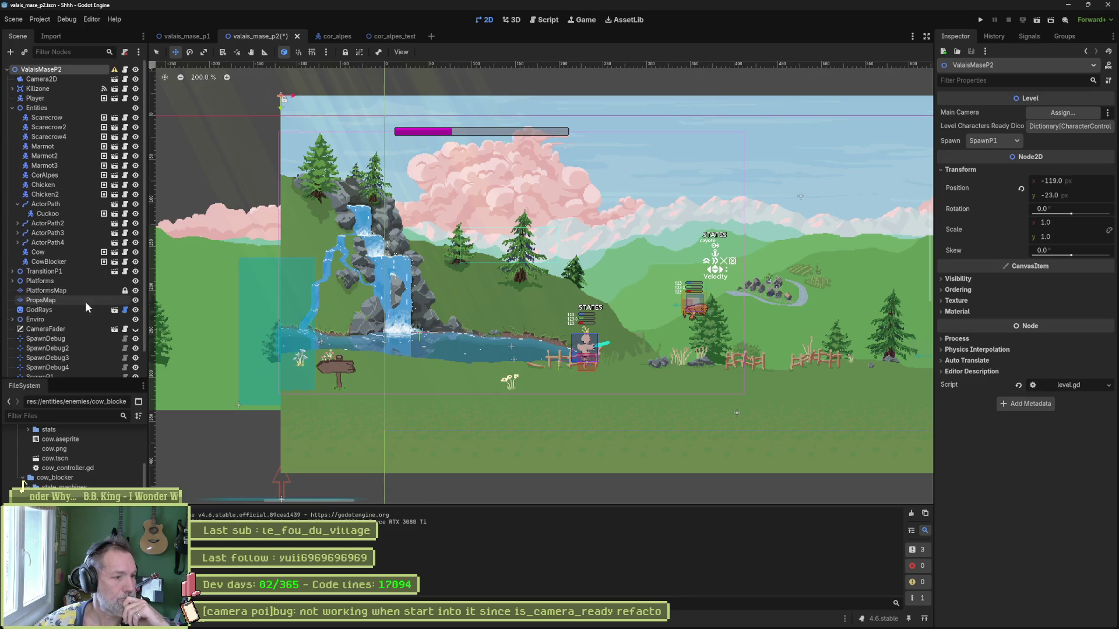
- Drag CameraPOI2 left over the waterfall, save the scene, and run it again
scroll(85, 304, "down", 1)
left_click(57, 359)
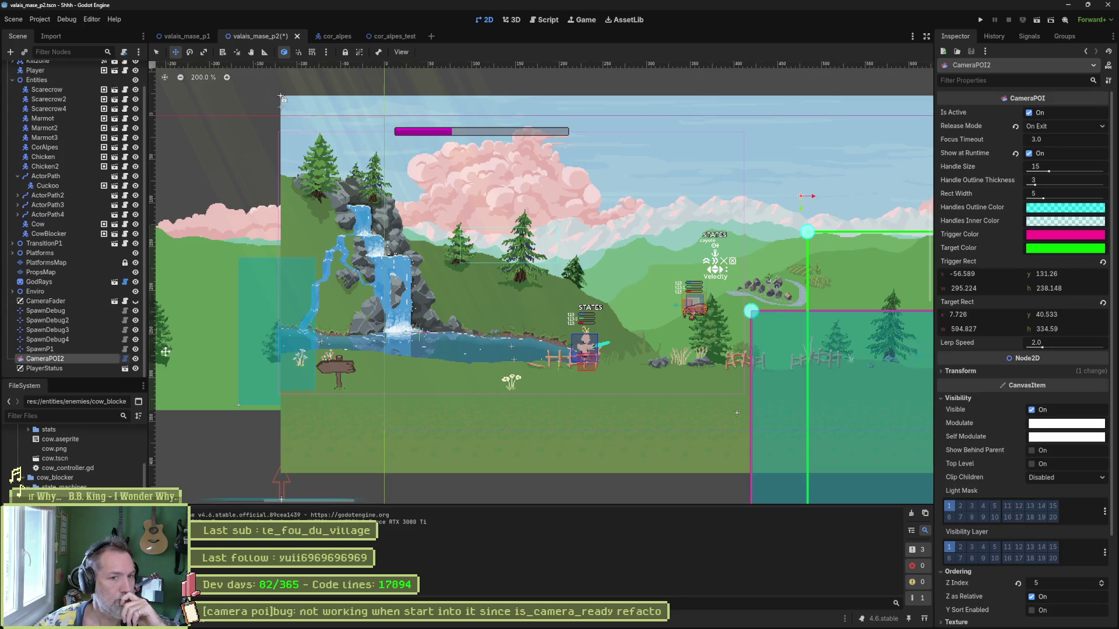
scroll(746, 304, "down", 4)
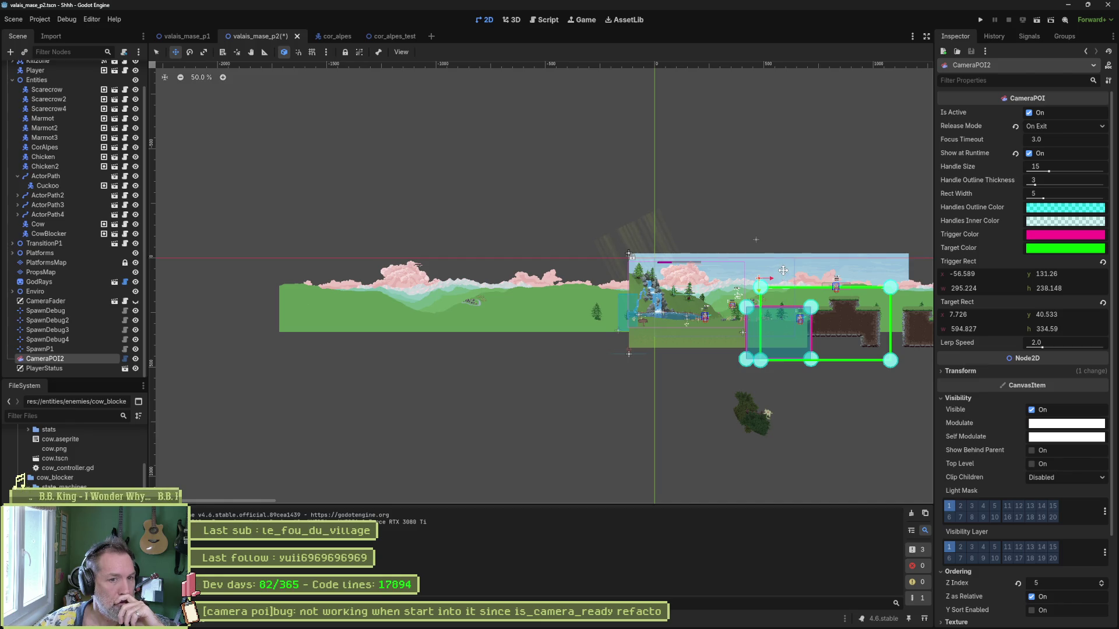
mouse_move(782, 270)
left_mouse_down()
mouse_move(670, 268)
mouse_move(652, 247)
left_mouse_up()
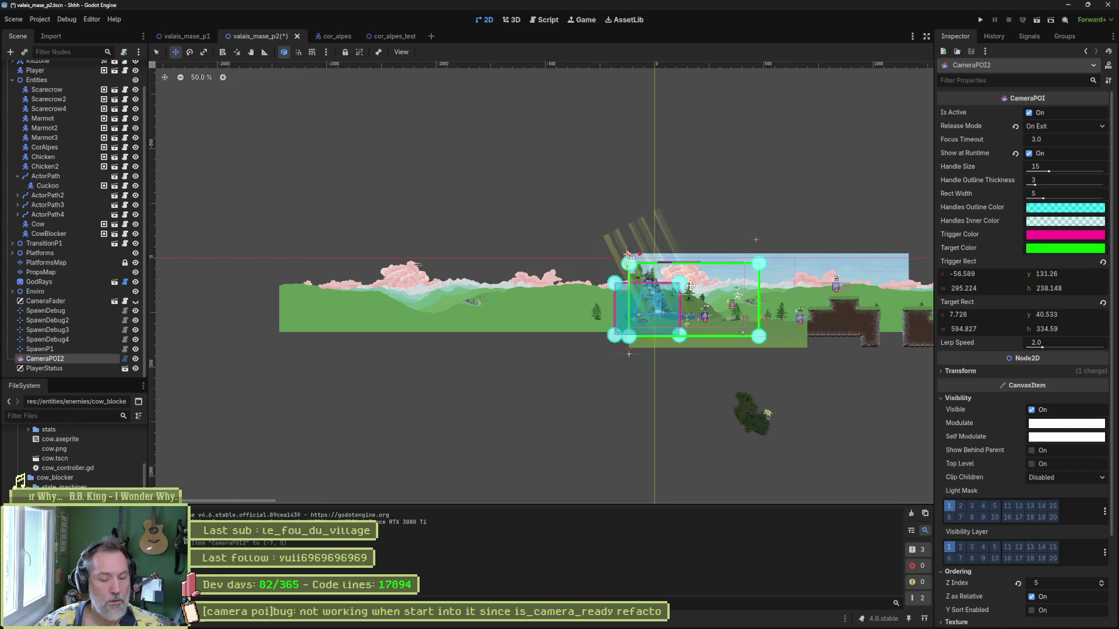
key("ctrl+s")
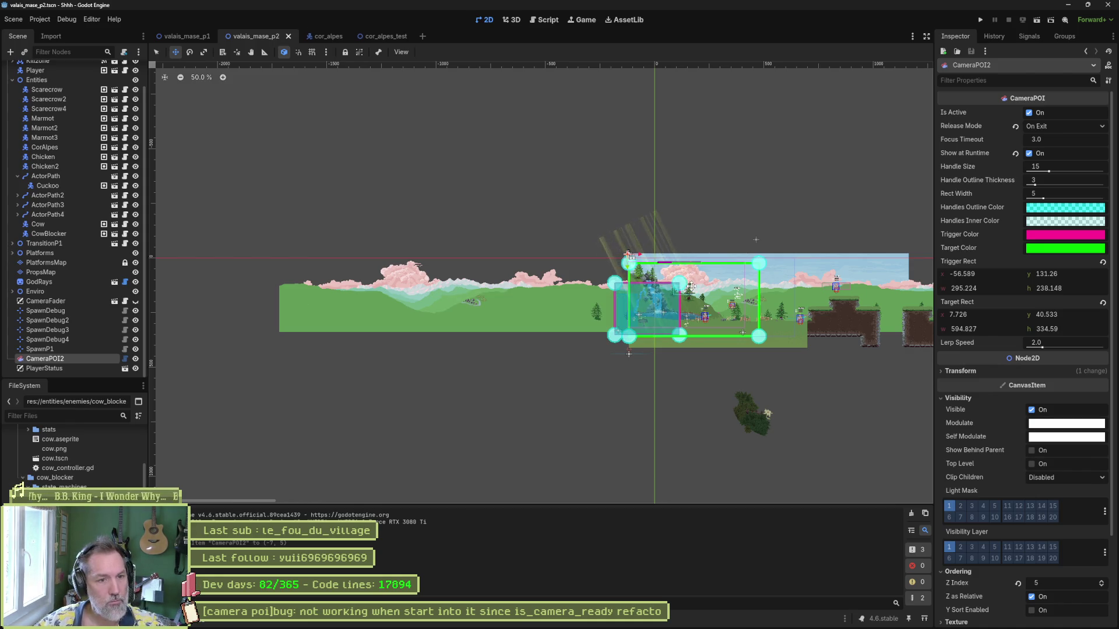
key("F6")
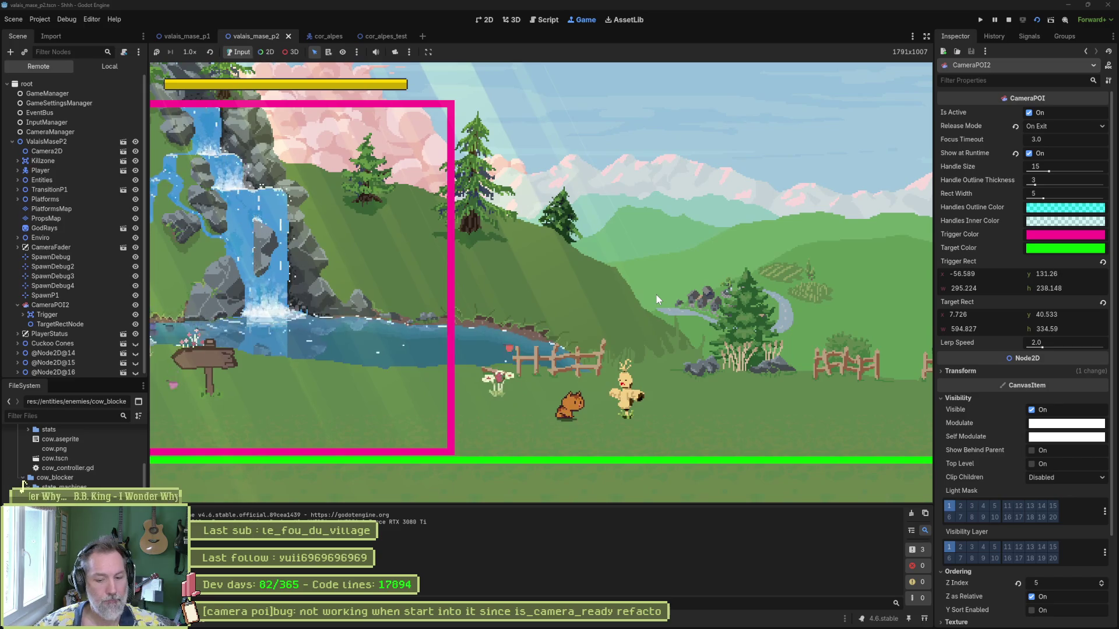
- Relaunch the valais_mase_p2 scene, then stop it to return to the 2D editor
key("F6")
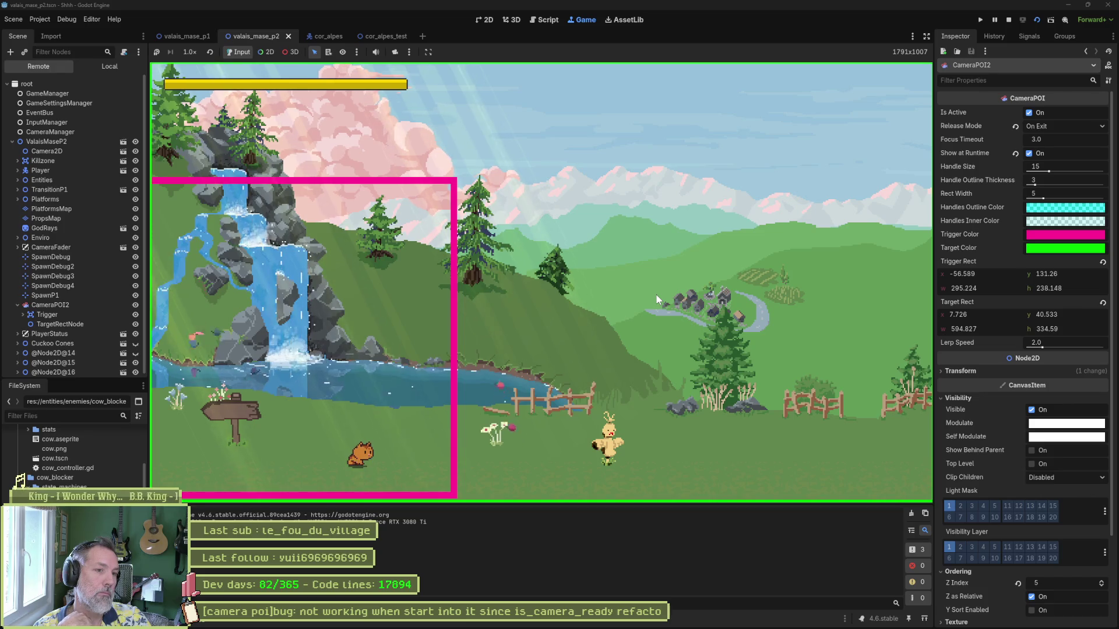
key("F8")
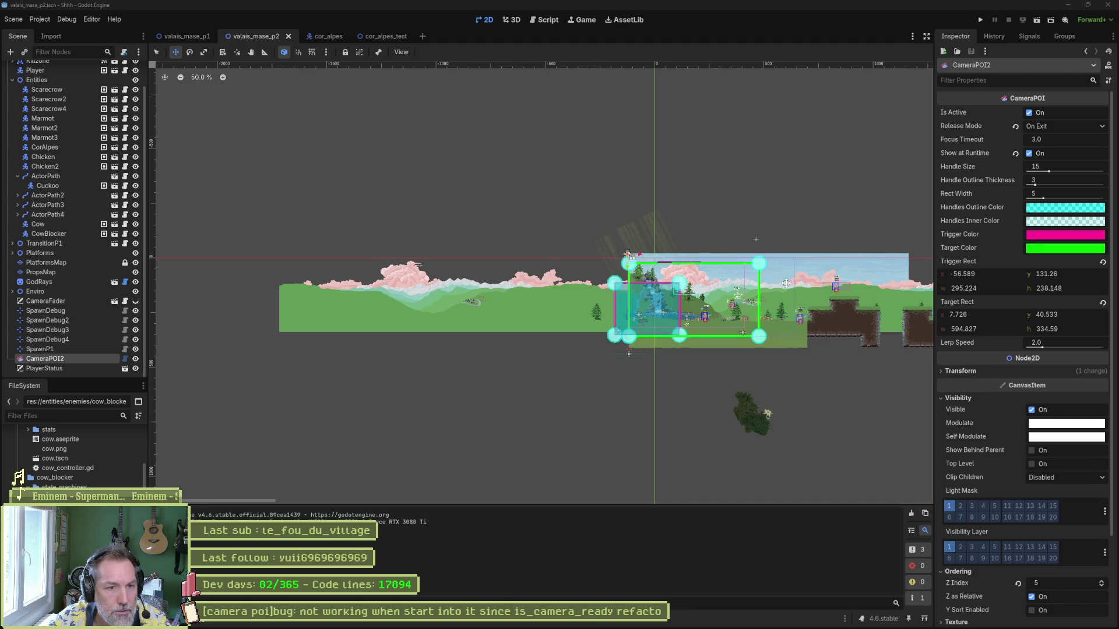
- Pan to the right part of the level and delete the 10 stray bushes below the terrain
mouse_move(785, 284)
left_mouse_down()
mouse_move(356, 291)
mouse_move(529, 289)
left_mouse_up()
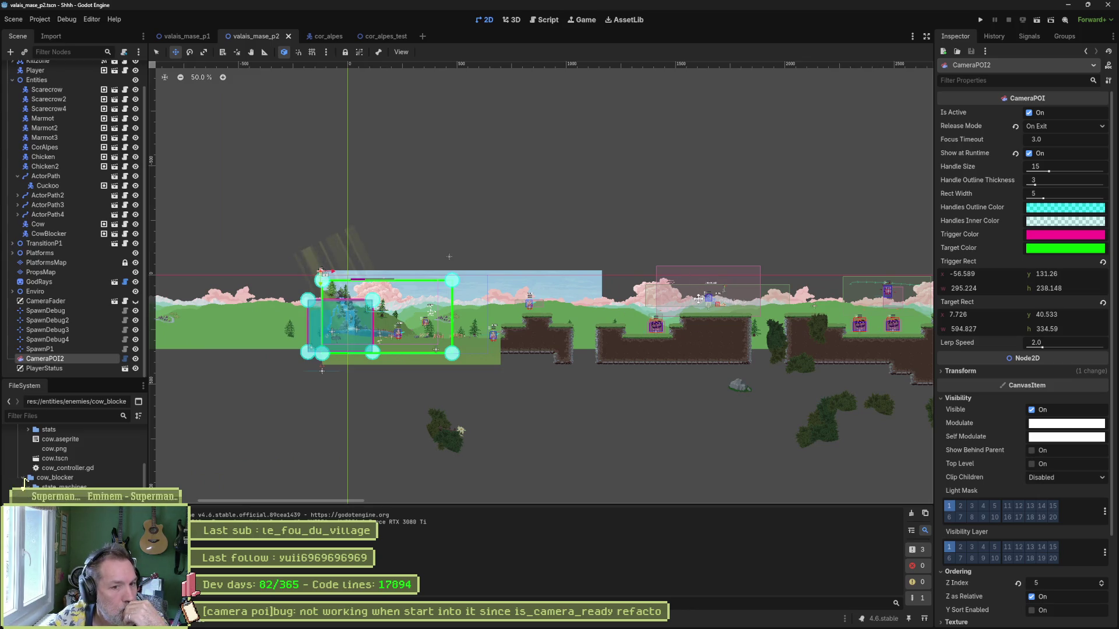
scroll(704, 434, "right", 1)
mouse_move(705, 433)
left_mouse_down()
mouse_move(482, 415)
mouse_move(492, 404)
left_mouse_up()
key("q")
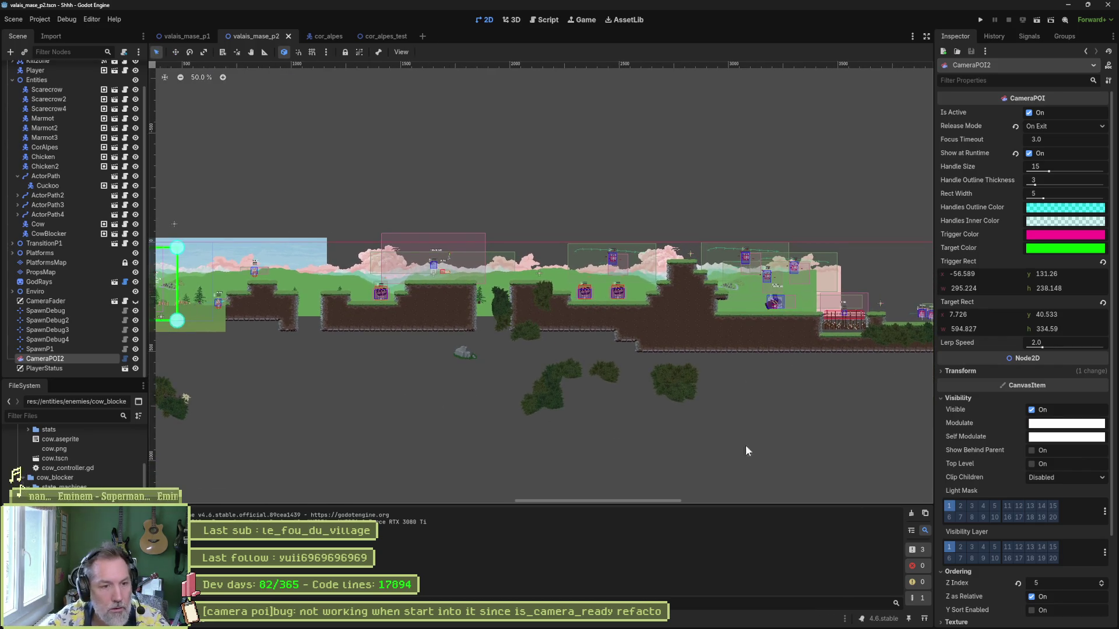
mouse_move(799, 460)
left_mouse_down()
mouse_move(562, 404)
mouse_move(488, 355)
left_mouse_up()
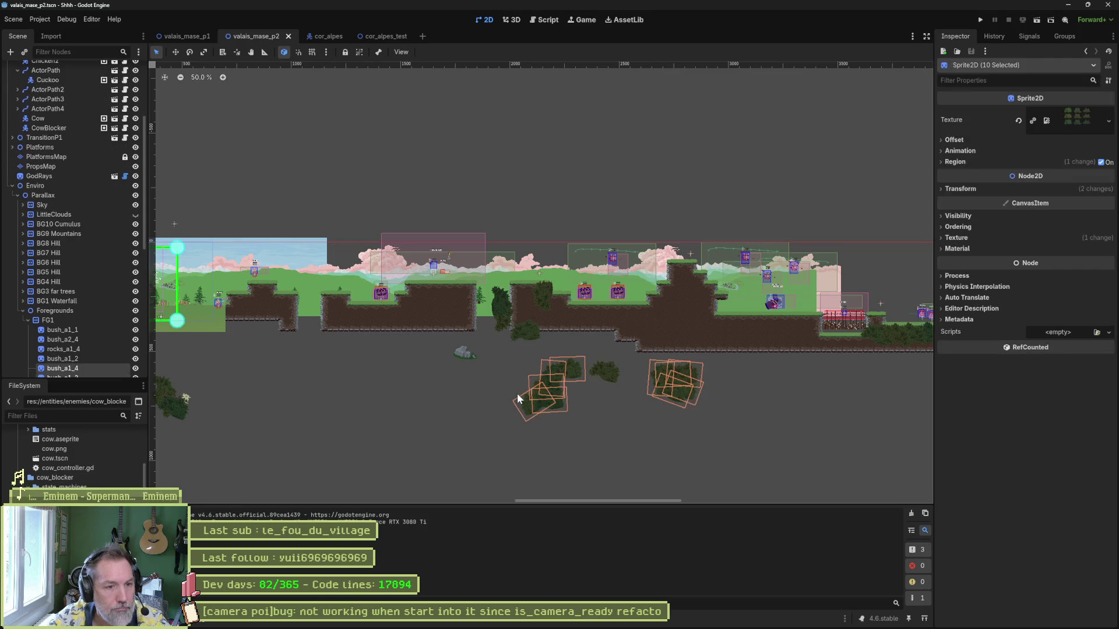
key("Delete")
left_click(530, 324)
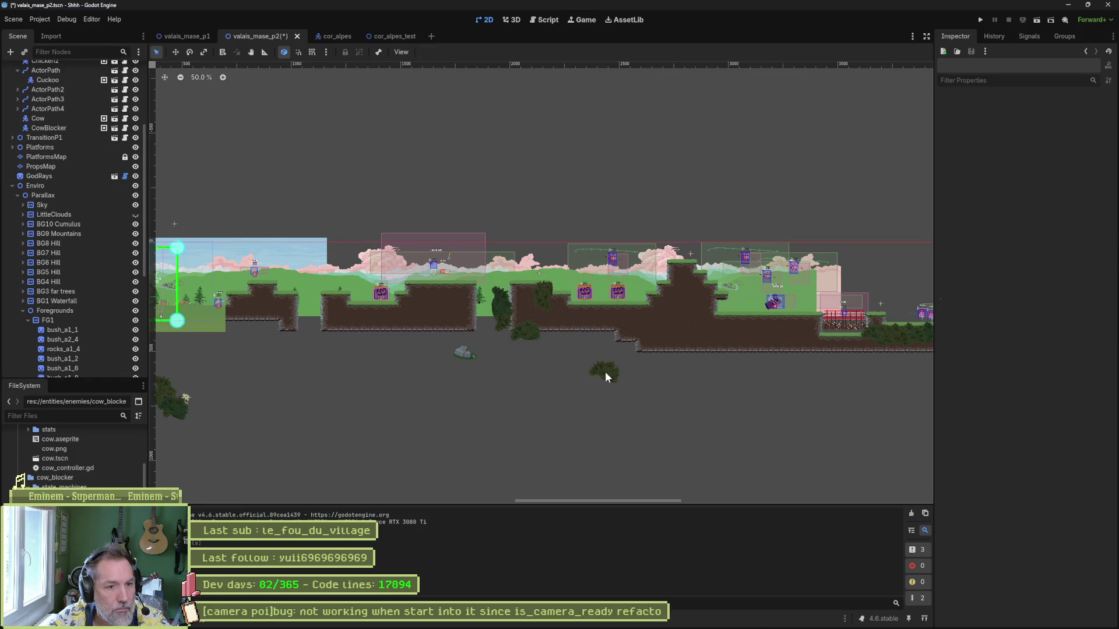
- Delete the leftover bushes bush_a2_7 and bush_a1_2, plus six more stray sprites below the level
left_click(606, 371)
key("Delete")
key("Return")
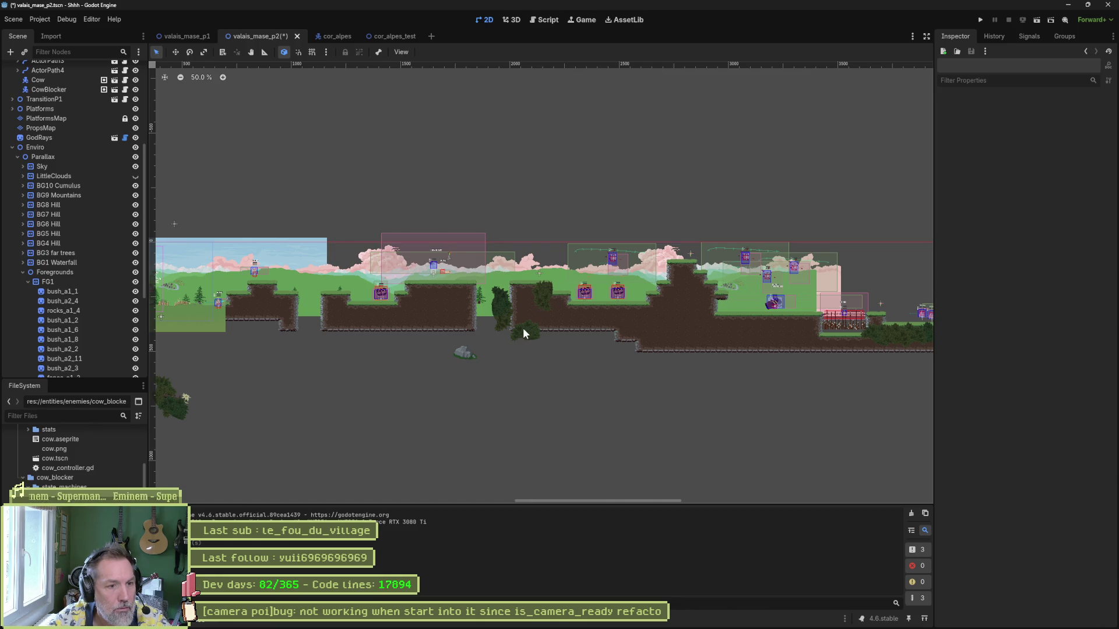
left_click(523, 328)
key("Delete")
key("Return")
scroll(408, 349, "left", 10)
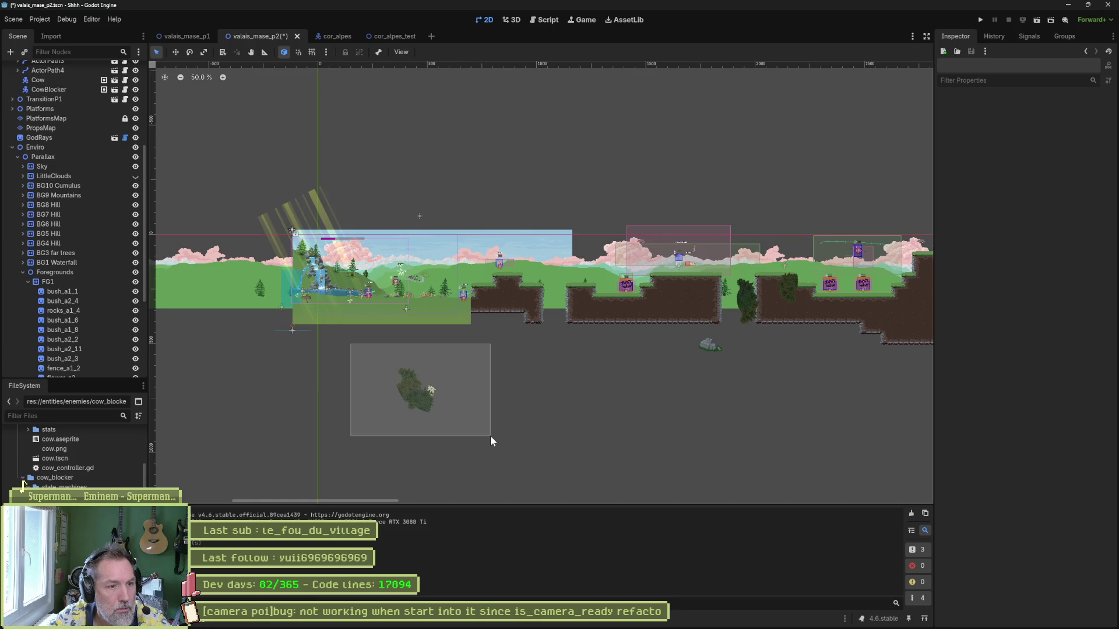
left_click_drag(491, 436, 491, 435)
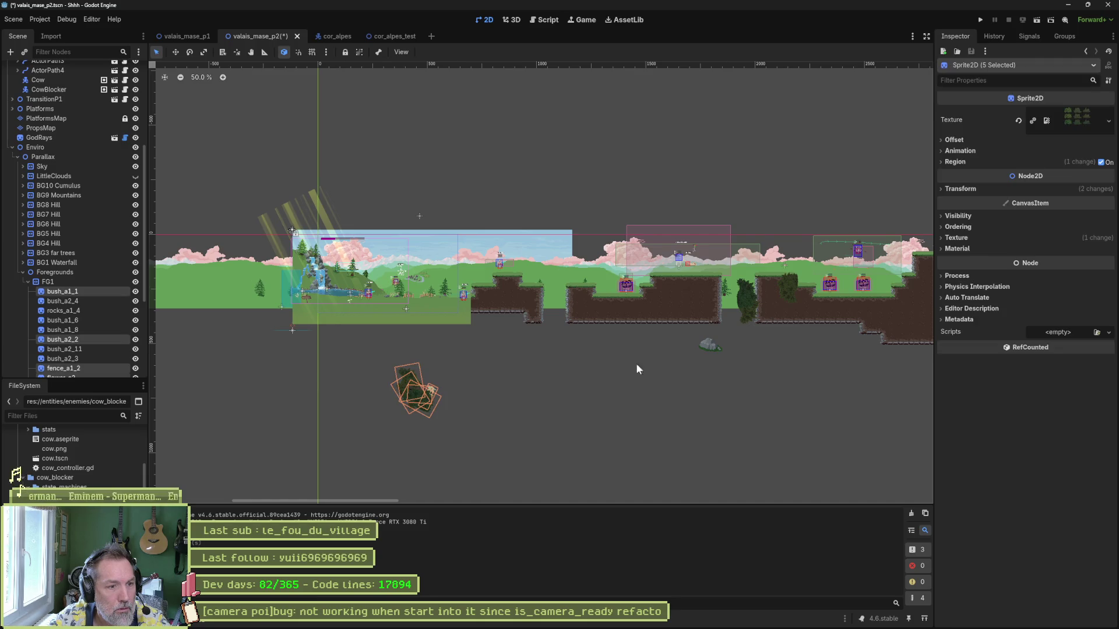
key("Delete")
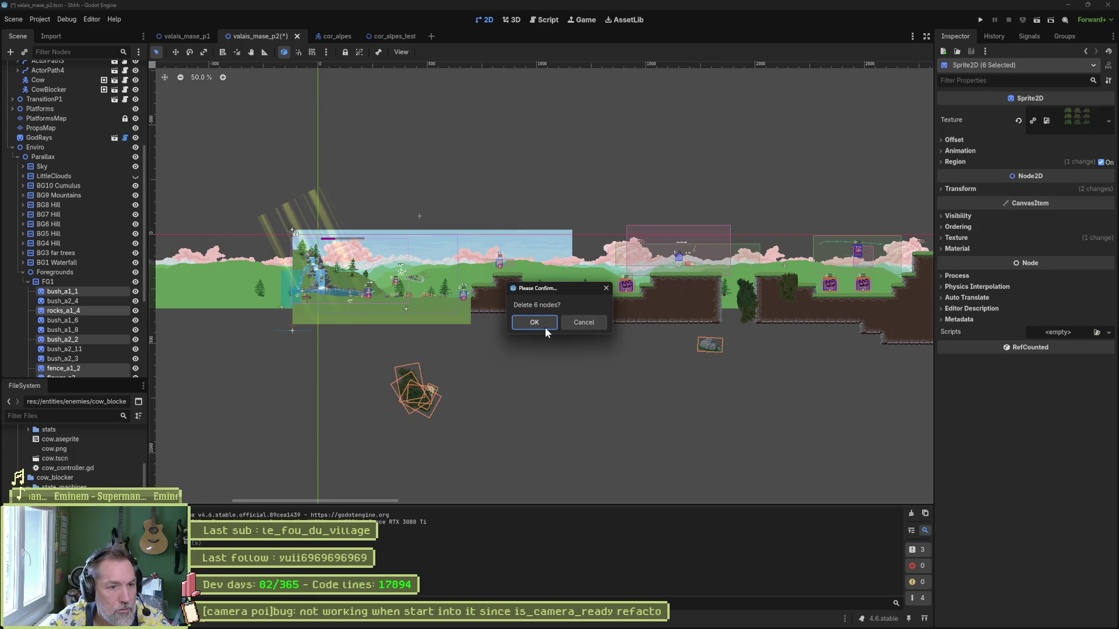
key("Return")
- Collapse FG1, show FG2, move the left fence and plants up to the level start, save, and stop
left_click_drag(753, 373, 438, 373)
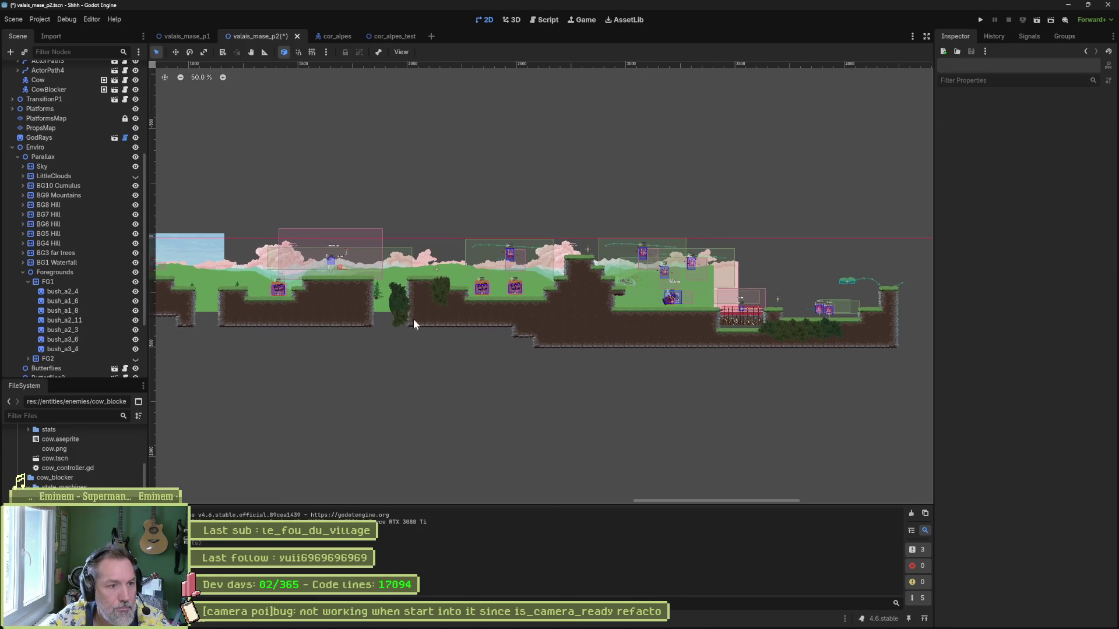
scroll(791, 354, "left", 5)
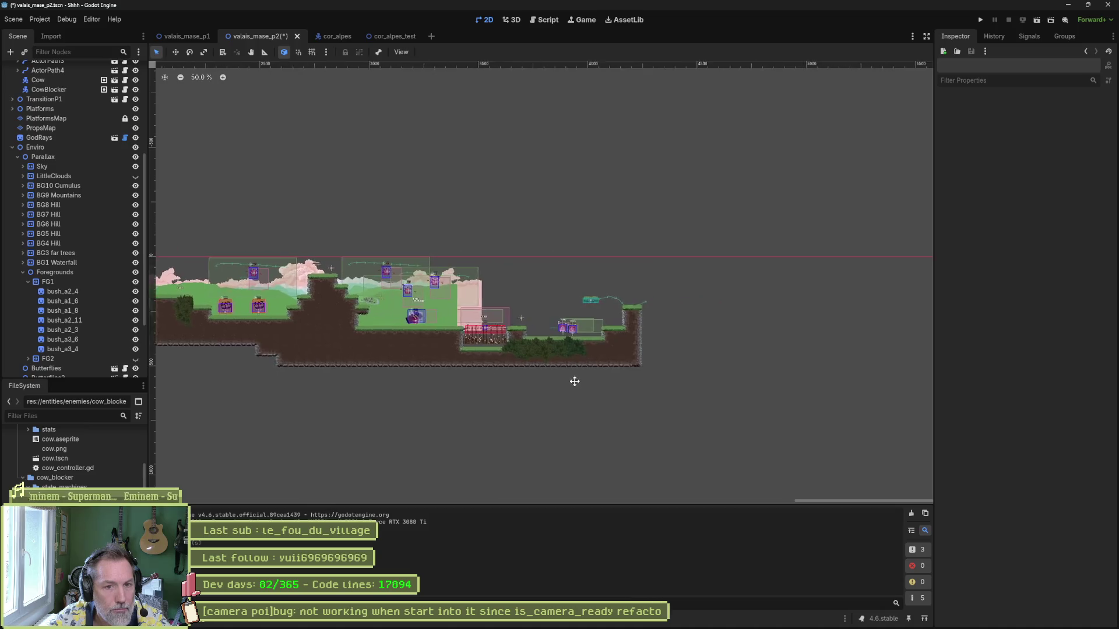
left_click(28, 281)
left_click(135, 291)
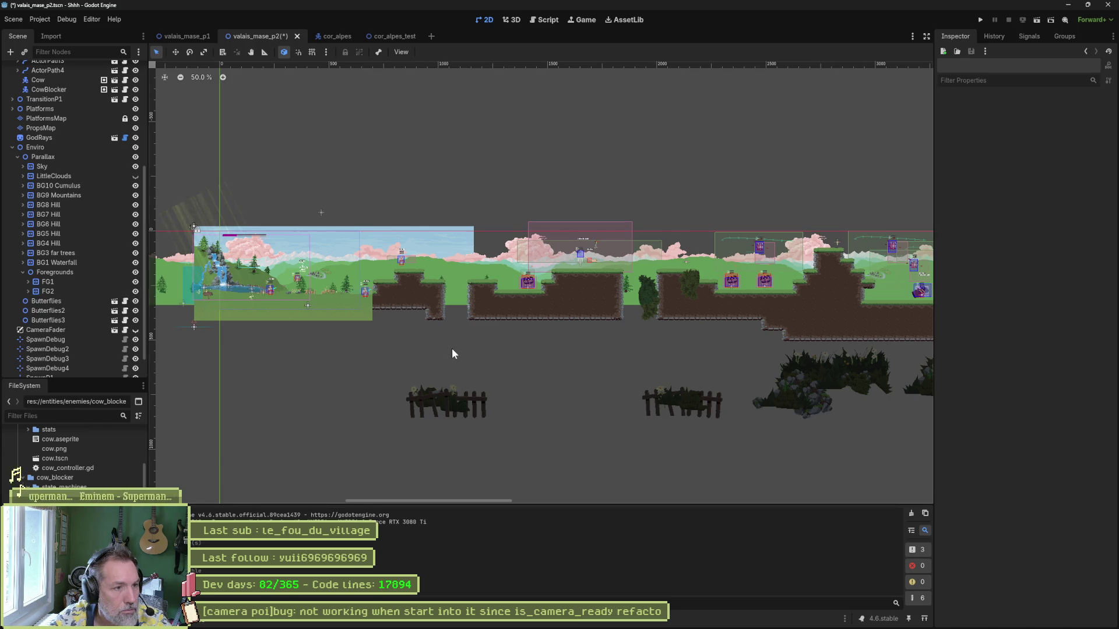
left_click_drag(380, 358, 512, 438)
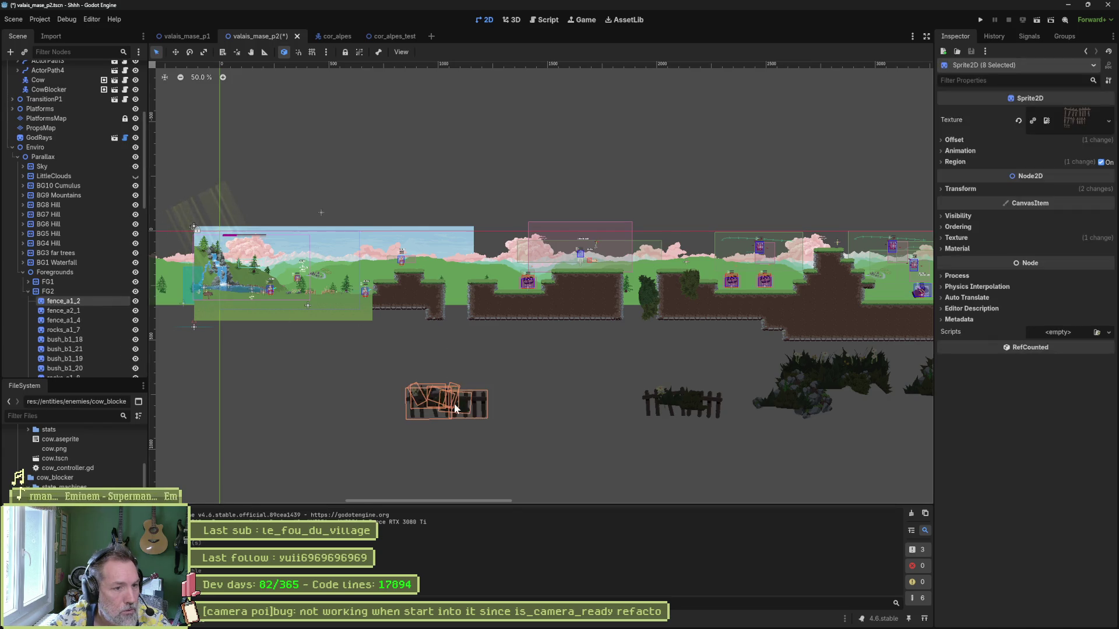
mouse_move(373, 359)
left_mouse_down()
mouse_move(495, 422)
mouse_move(294, 320)
left_mouse_up()
key("w")
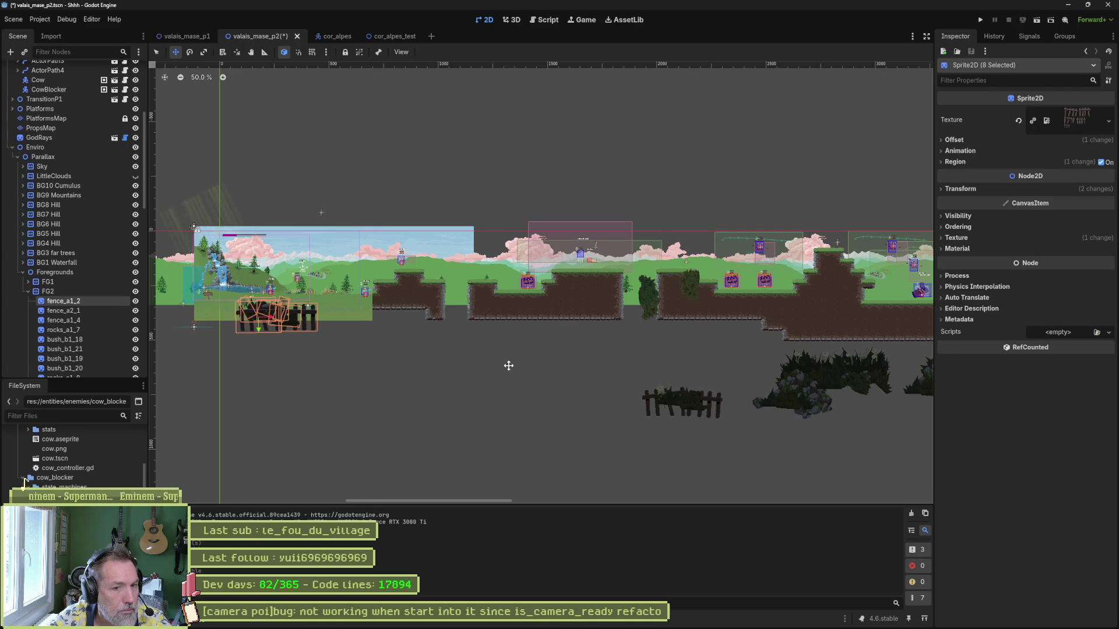
key("ctrl+s")
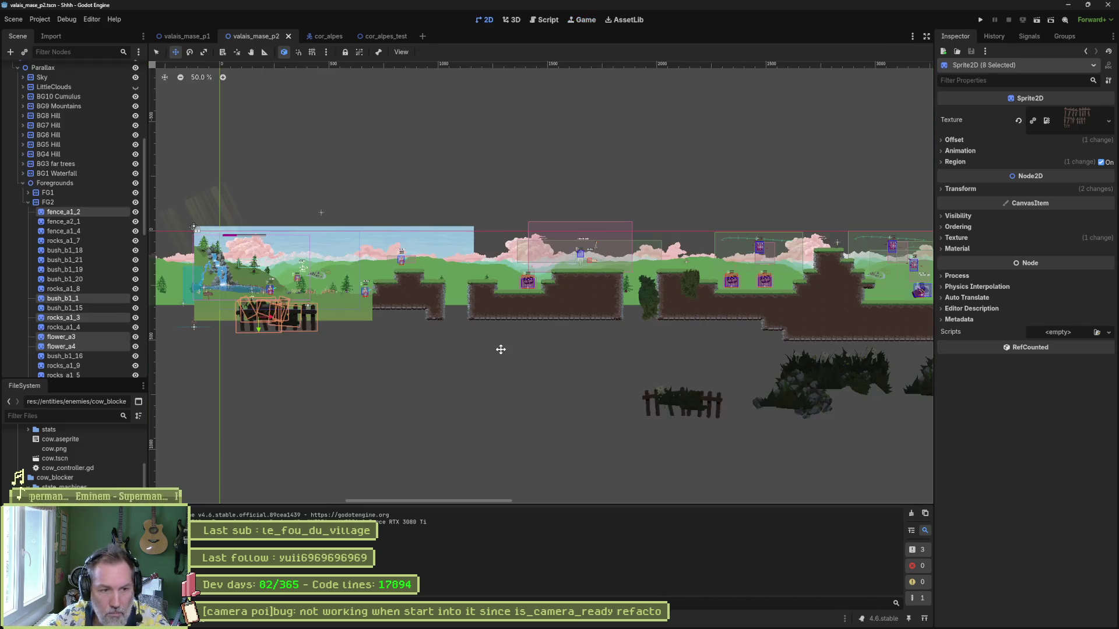
key("F8")
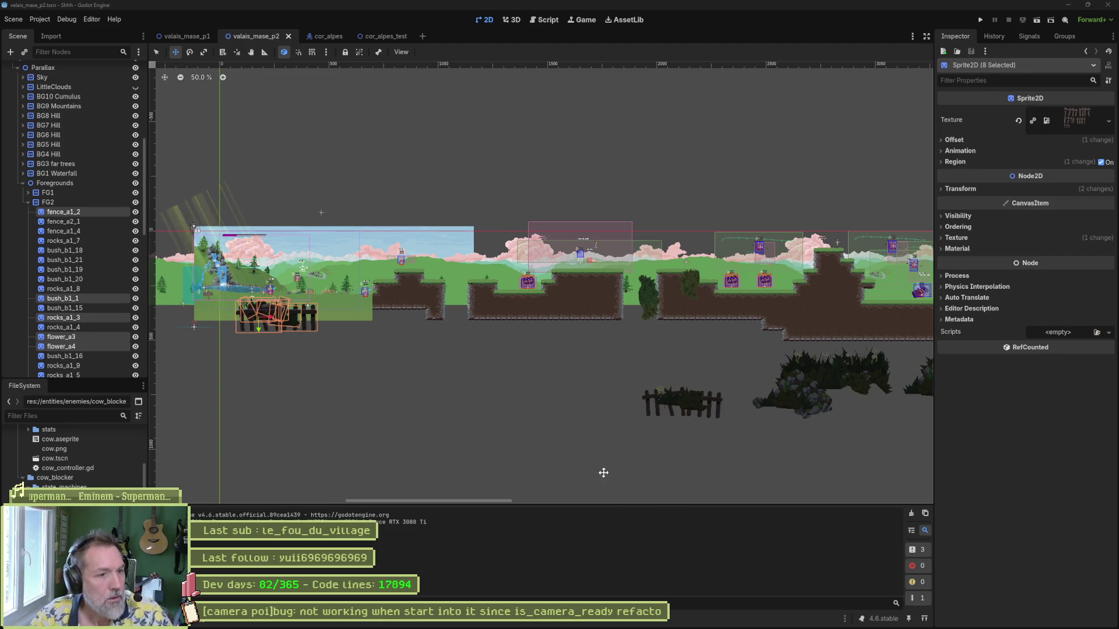
- Nudge the fence group slightly right and up, then run the level; it breaks at camera_manager.gd line 77
scroll(252, 287, "up", 5)
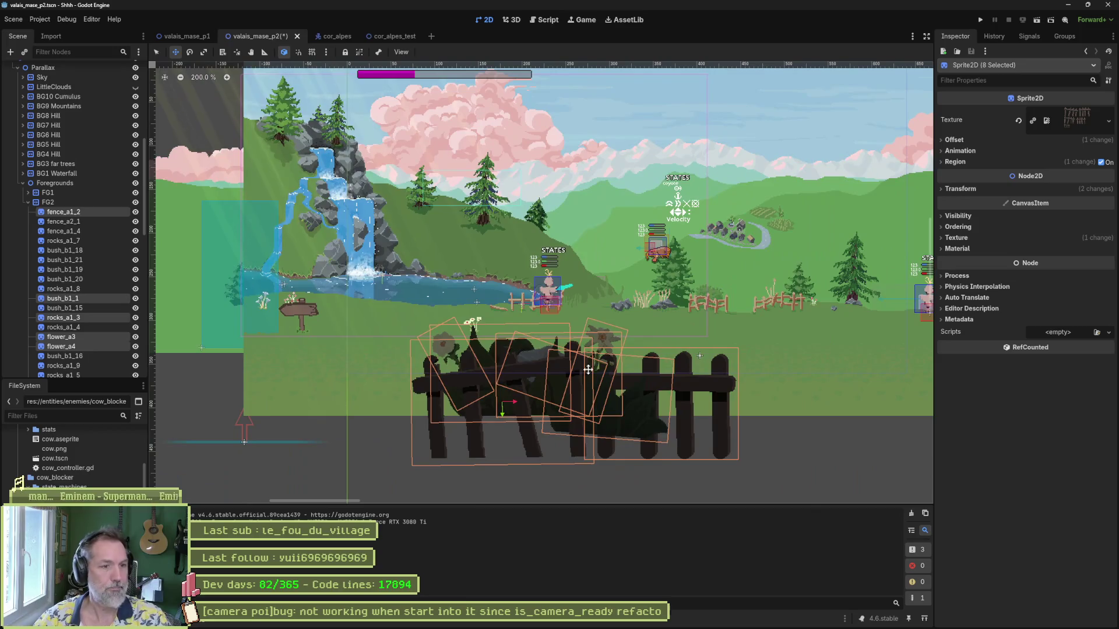
left_click_drag(704, 390, 801, 376)
key("F6")
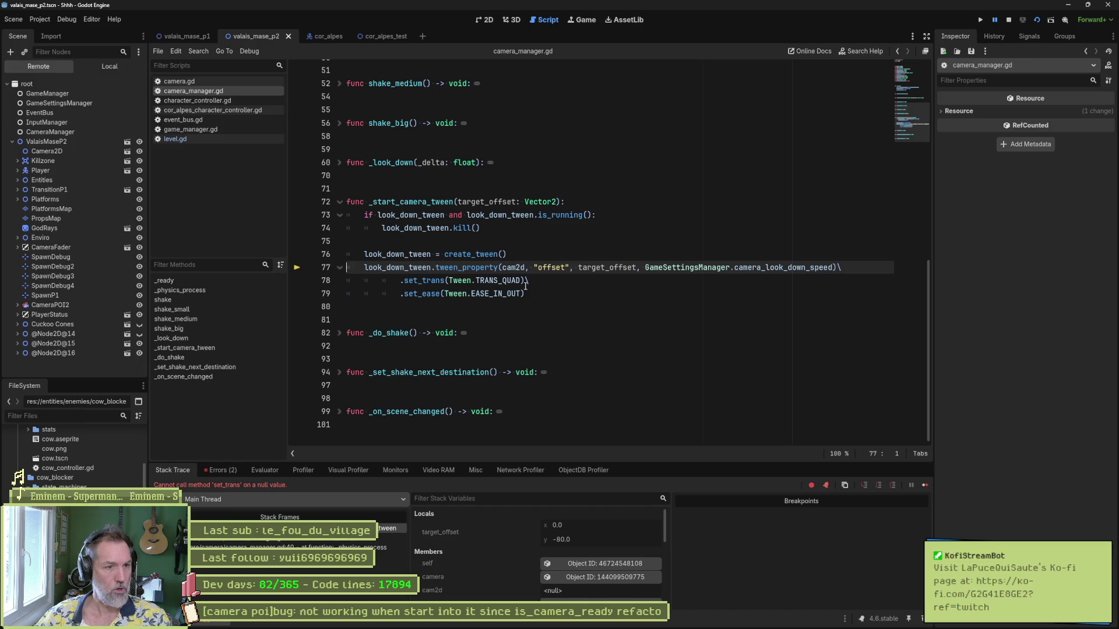
- Select cam2d on line 77 of camera_manager.gd and stop the paused debug session
mouse_move(523, 289)
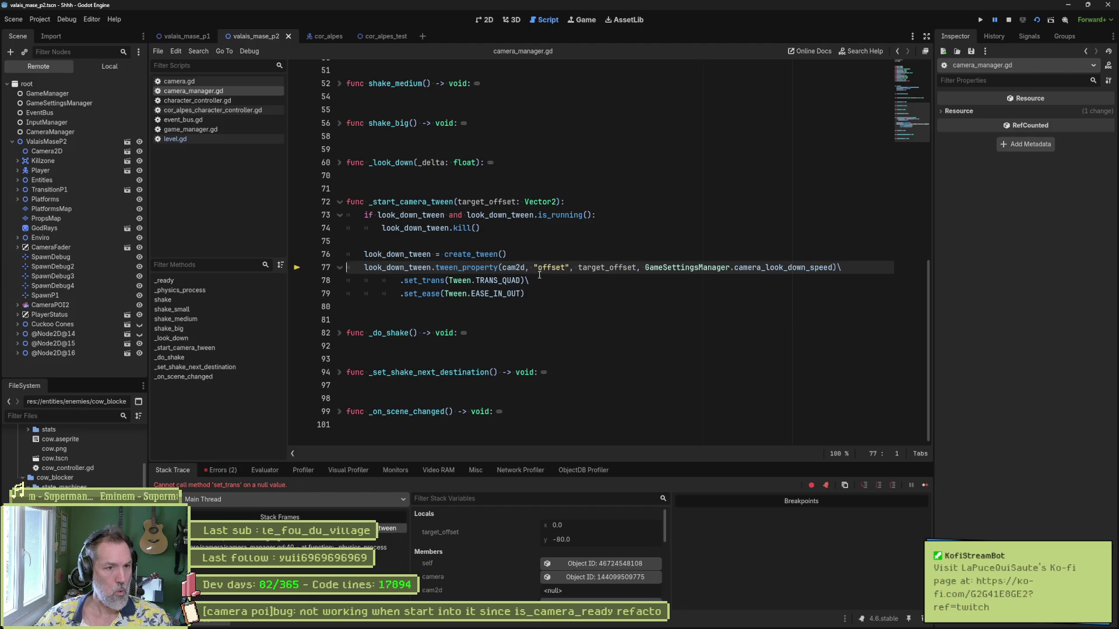
double_click(513, 267)
mouse_move(584, 274)
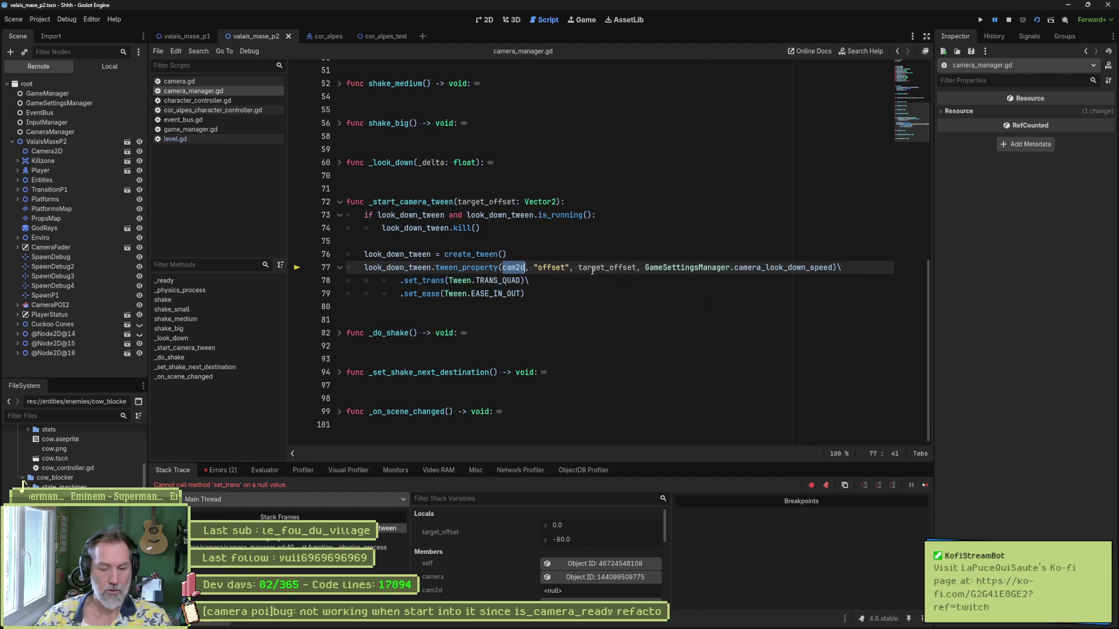
key("F8")
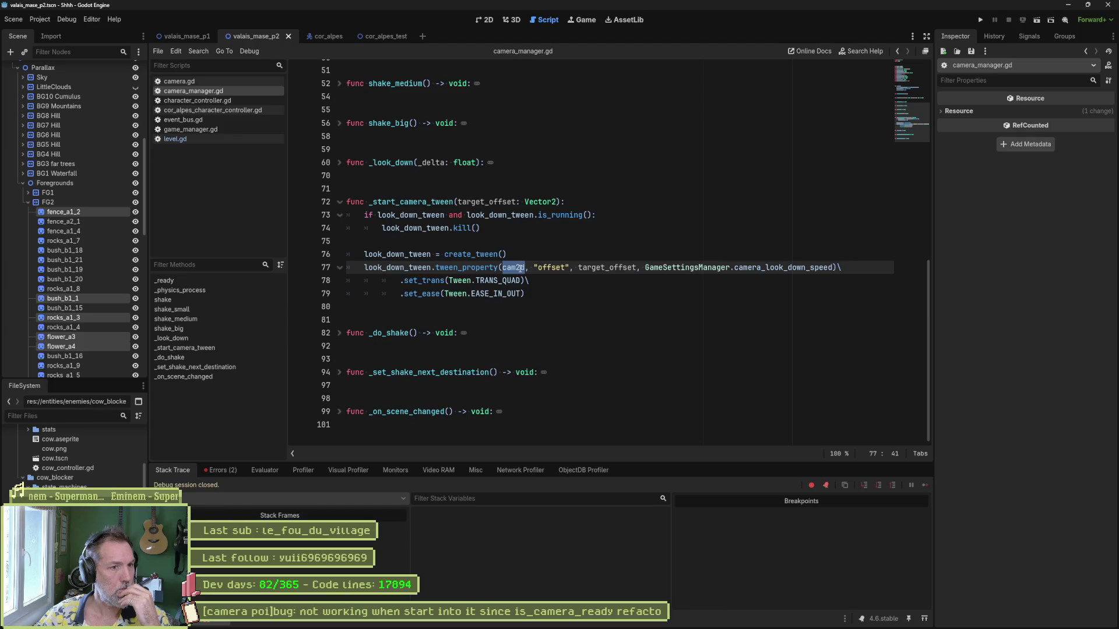
- Search all project files for cam2d and open its line-100 assignment in _on_scene_changed
key("ctrl+shift+f")
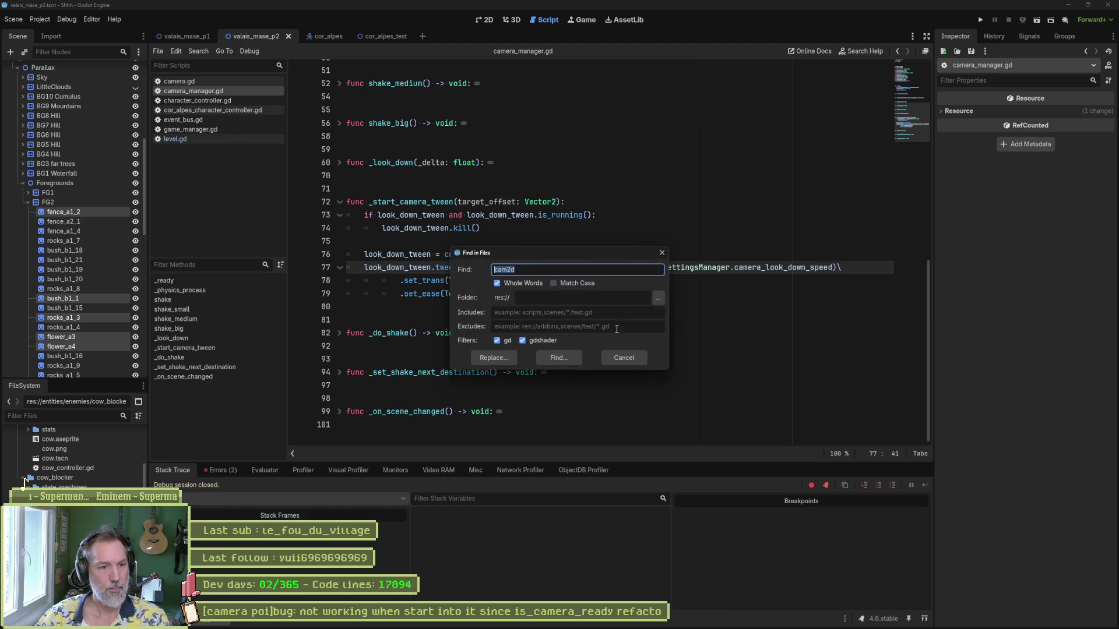
key("Return")
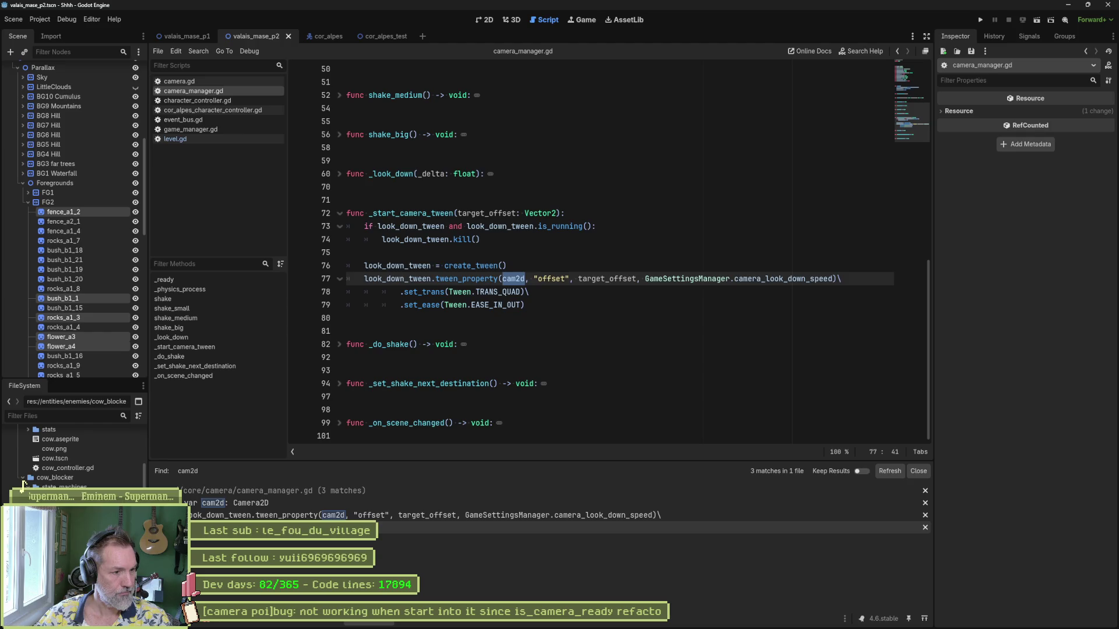
left_click(303, 527)
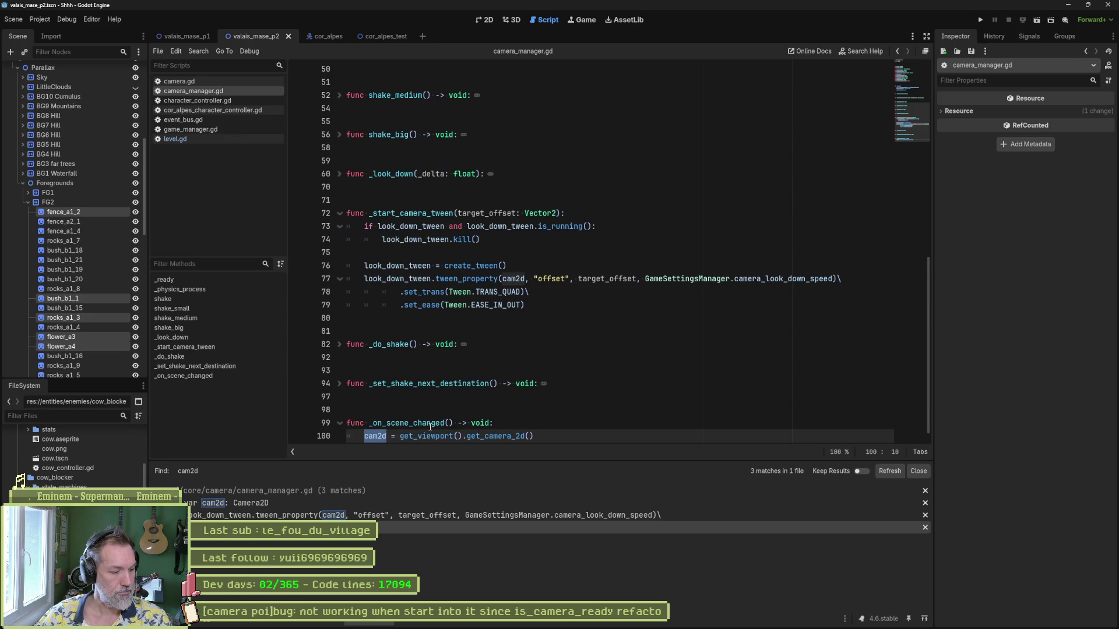
key("End")
key("shift+Up")
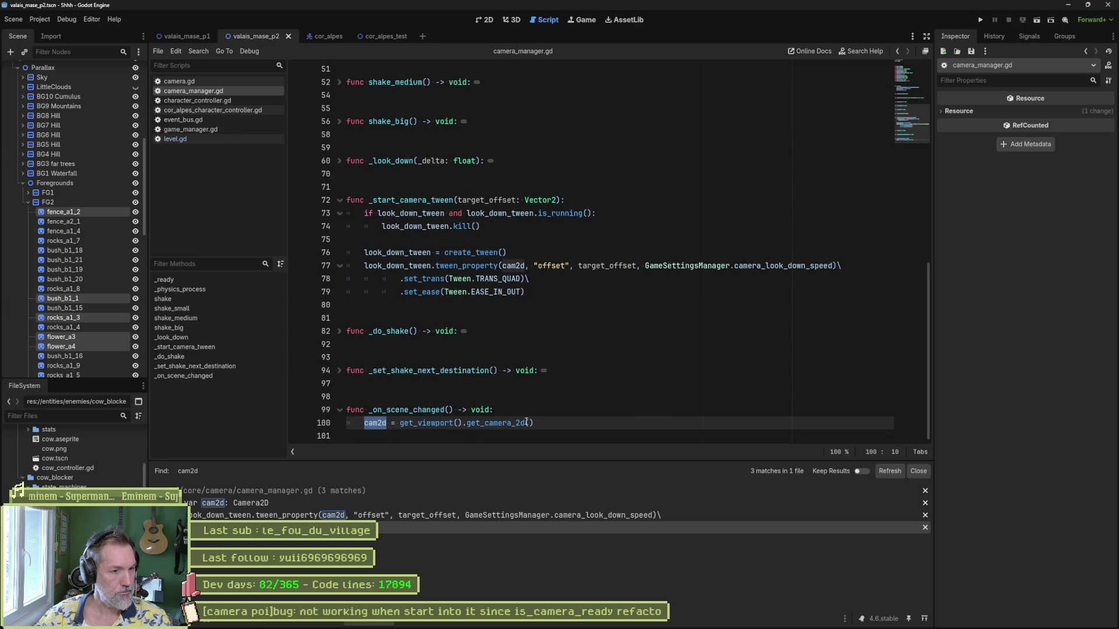
scroll(547, 414, "down", 1)
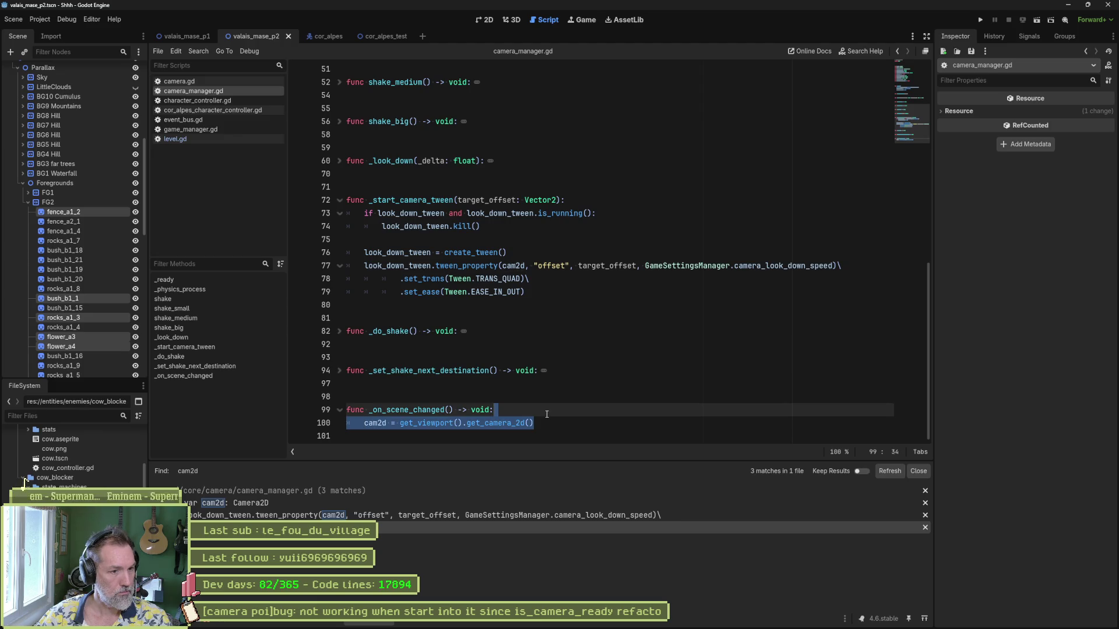
mouse_move(487, 252)
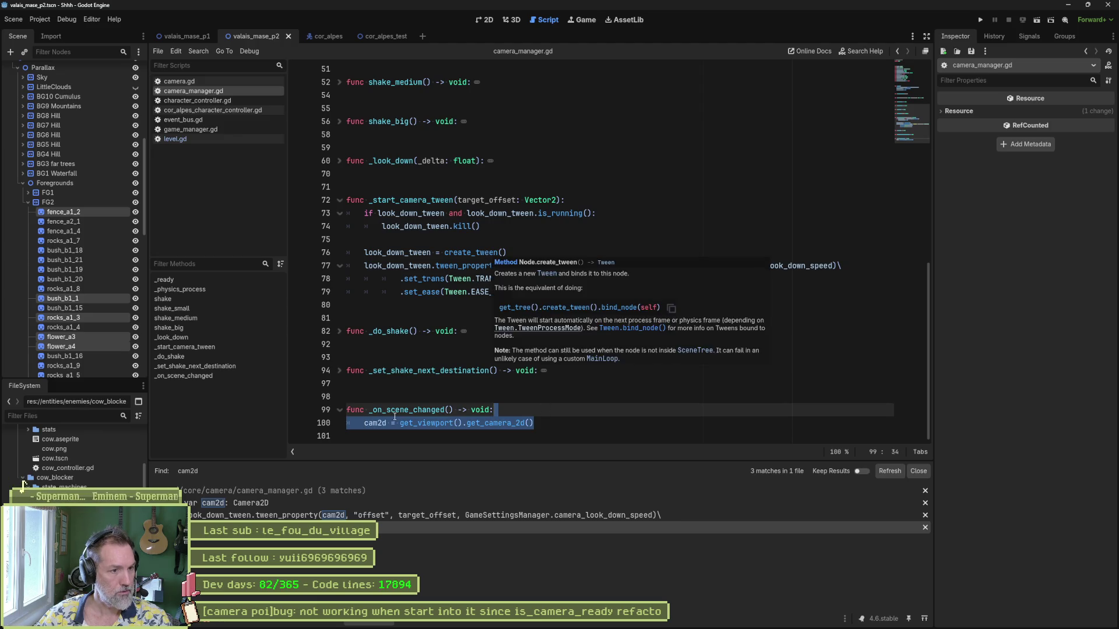
key("Escape")
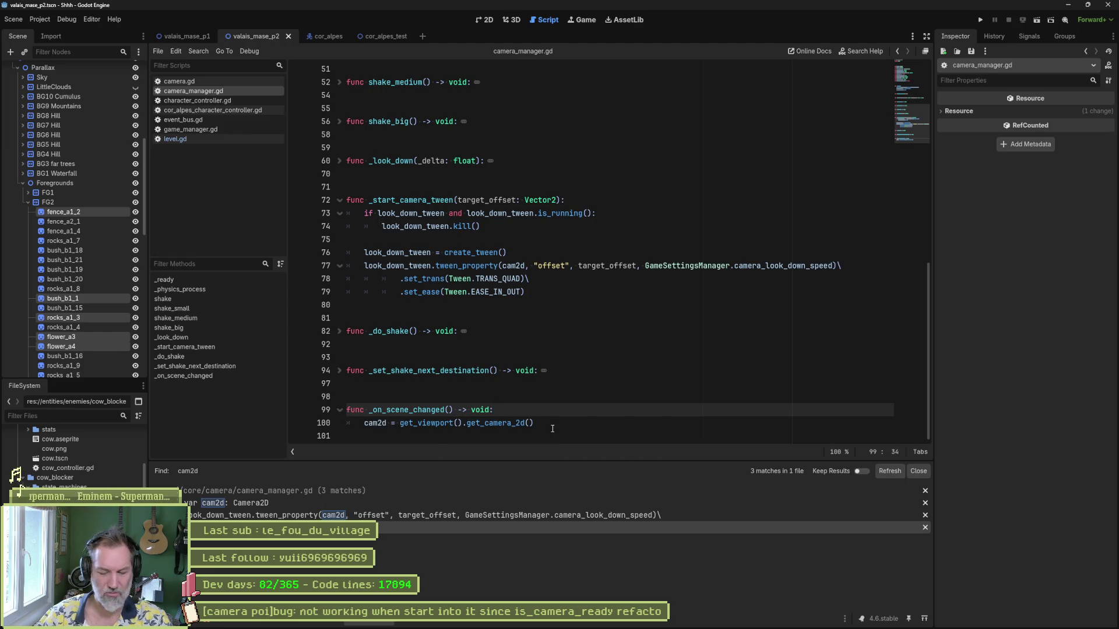
- Remove a stray print line, rerun the game, and select the cam2d assignment in _on_scene_changed
key("Return")
type("print?de")
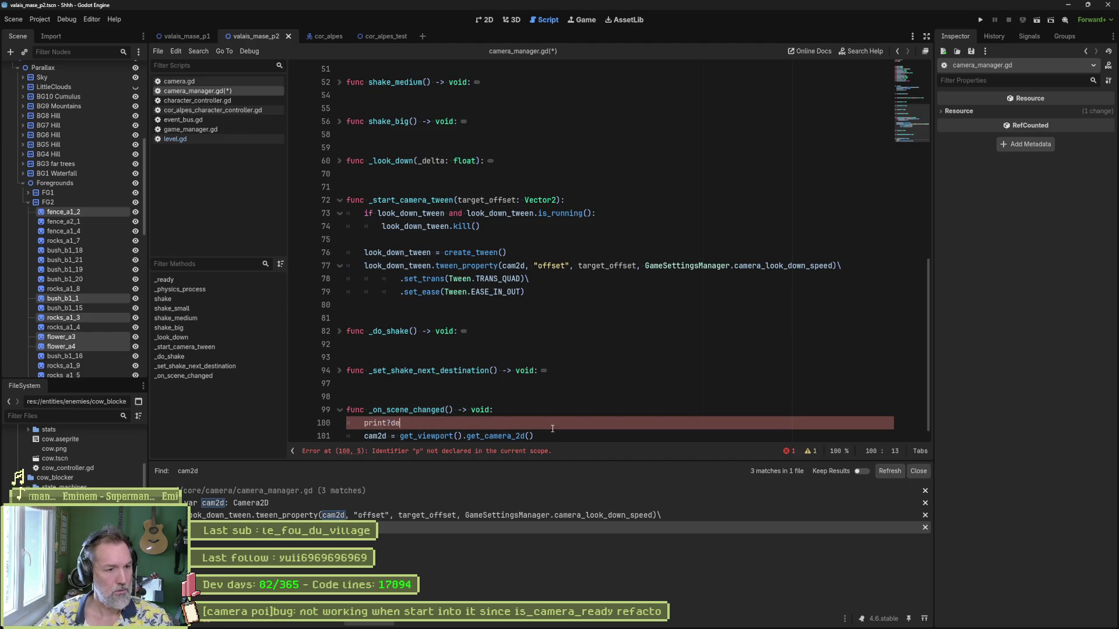
key("BackSpace")
key("BackSpace")
key("BackSpace")
key("Delete")
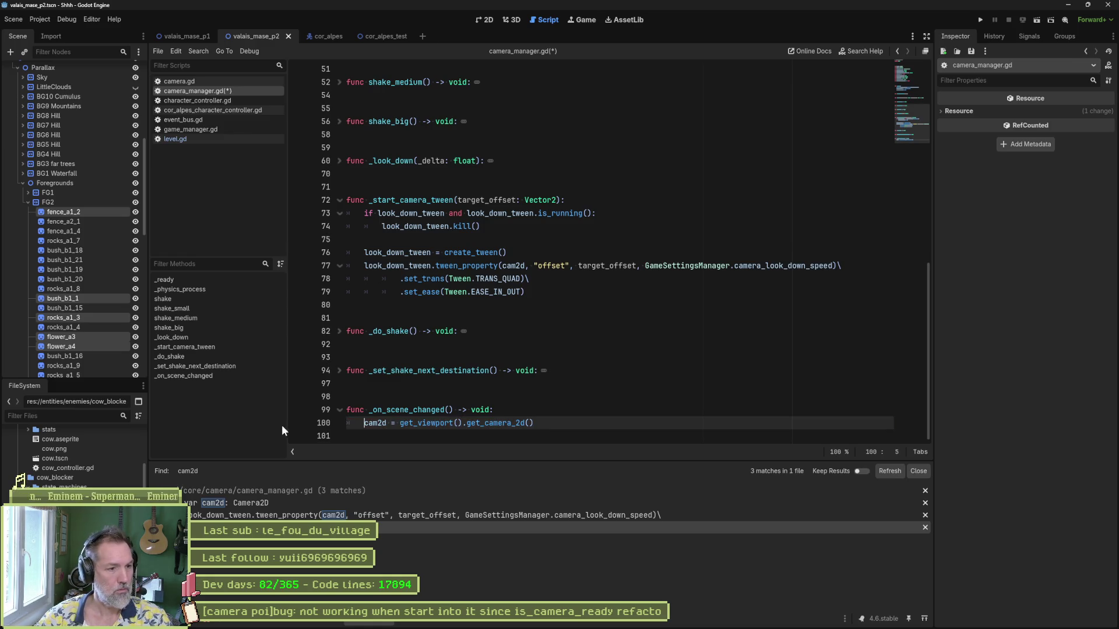
key("F6")
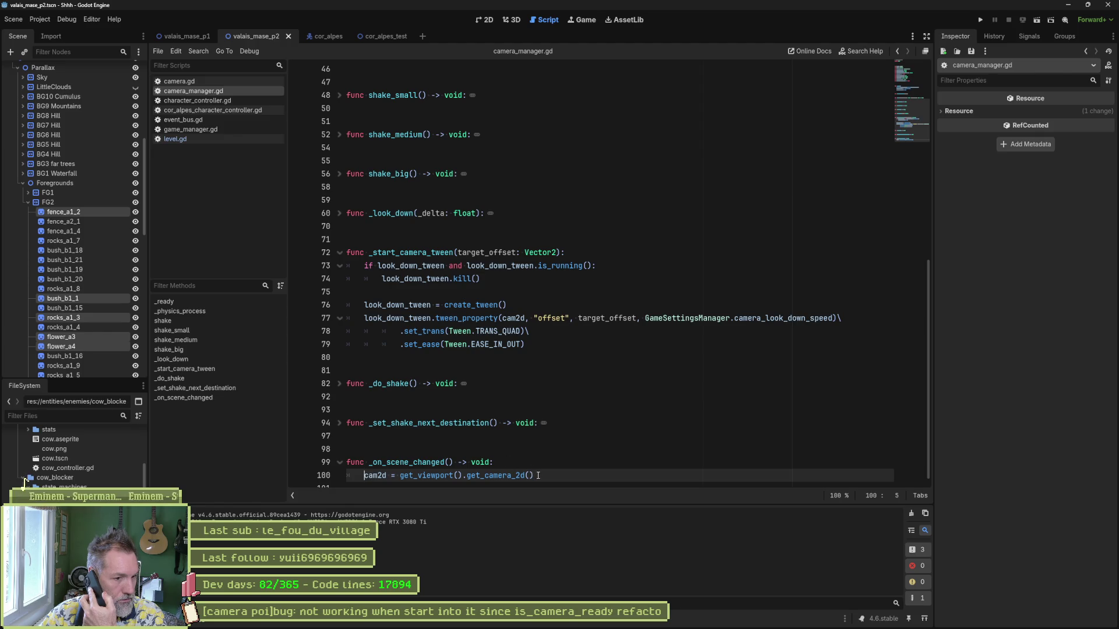
left_click_drag(538, 475, 541, 470)
key("ctrl+c")
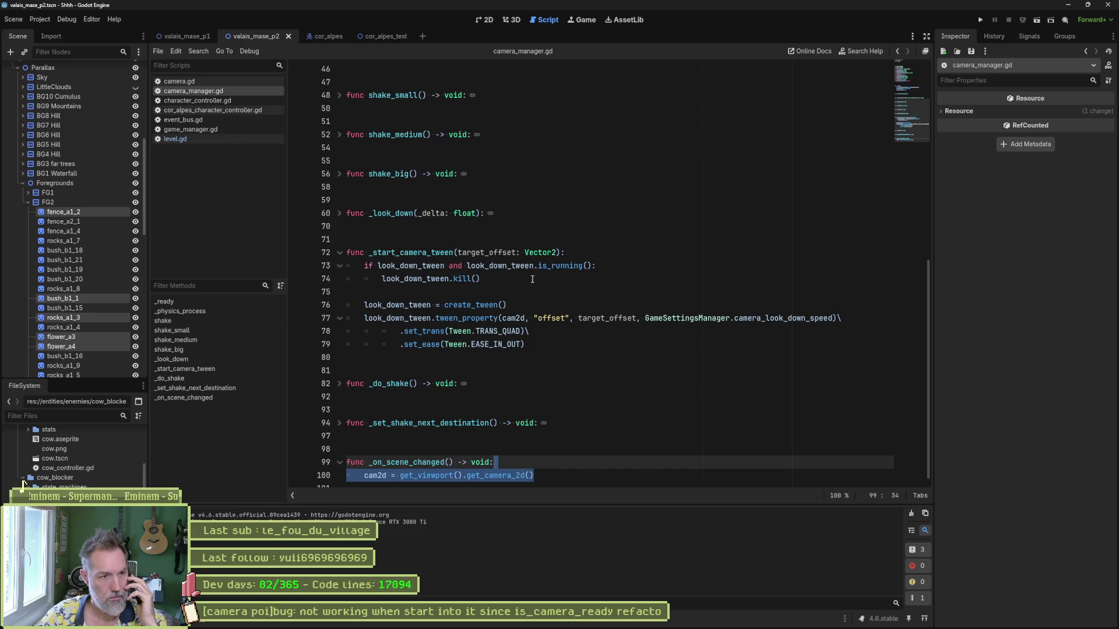
- Paste the cam2d assignment into _start_camera_tween and write an 'if not cam2d:' line above it
left_click(568, 255)
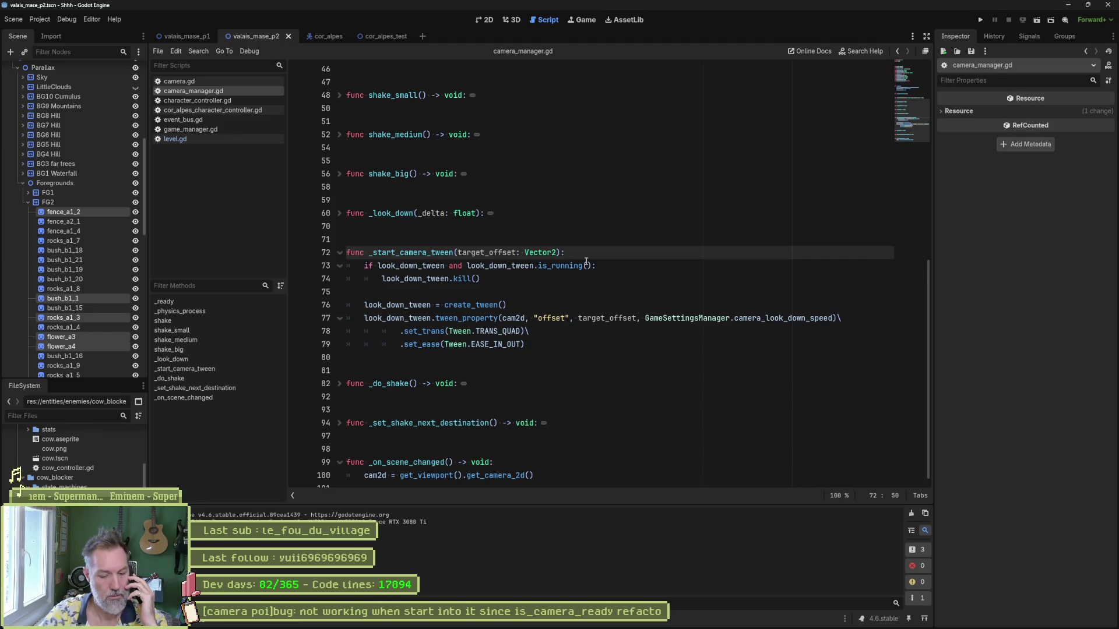
key("ctrl+v")
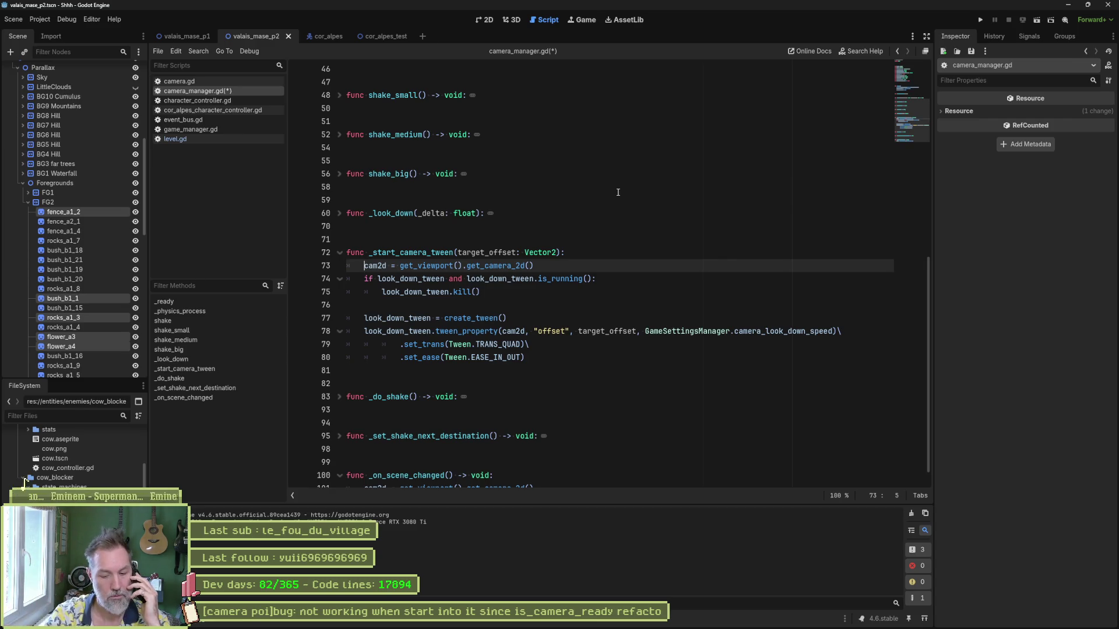
type("if")
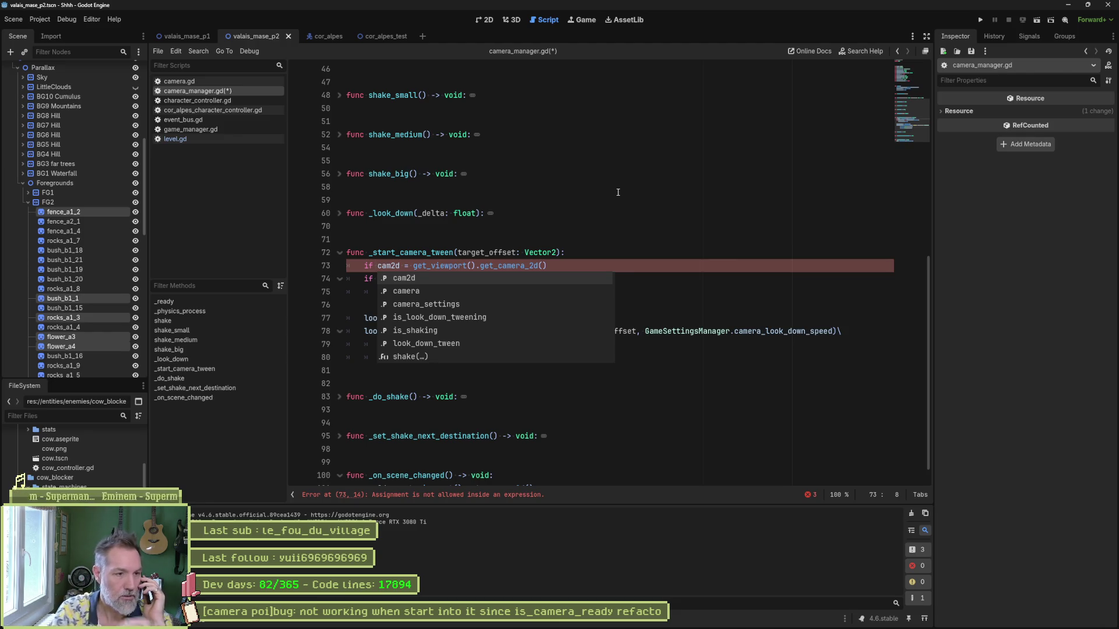
left_click(561, 261)
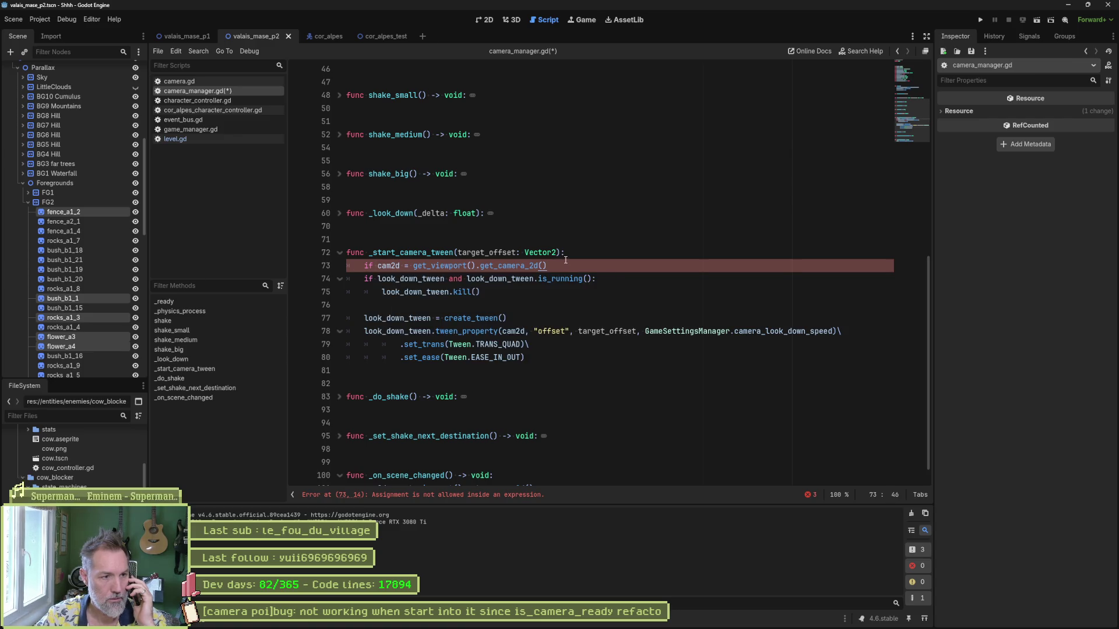
left_click(377, 266)
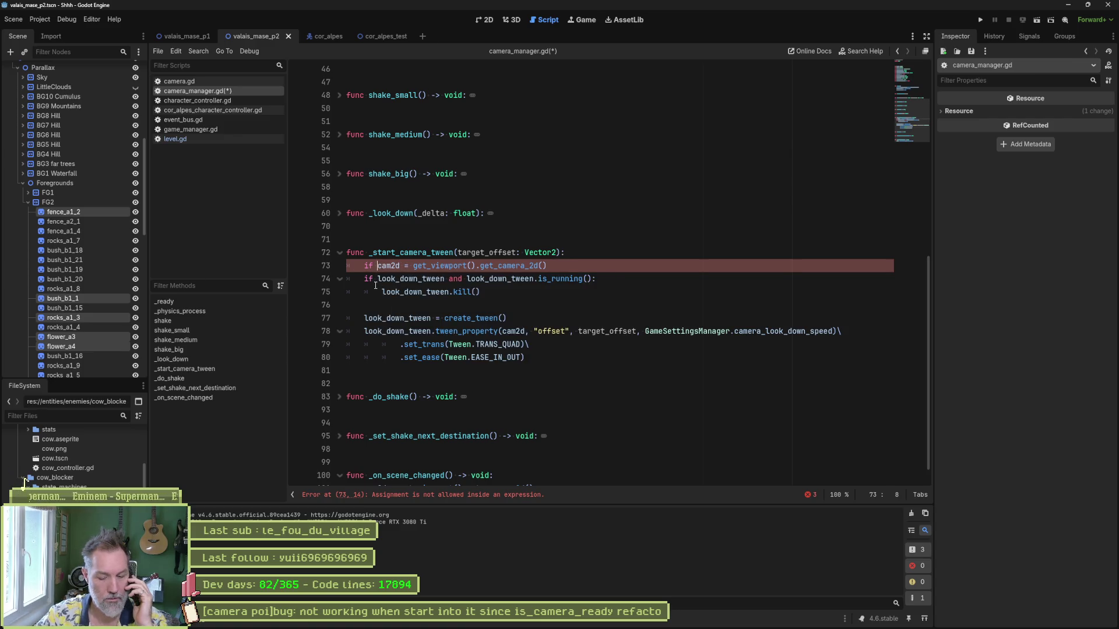
type("not")
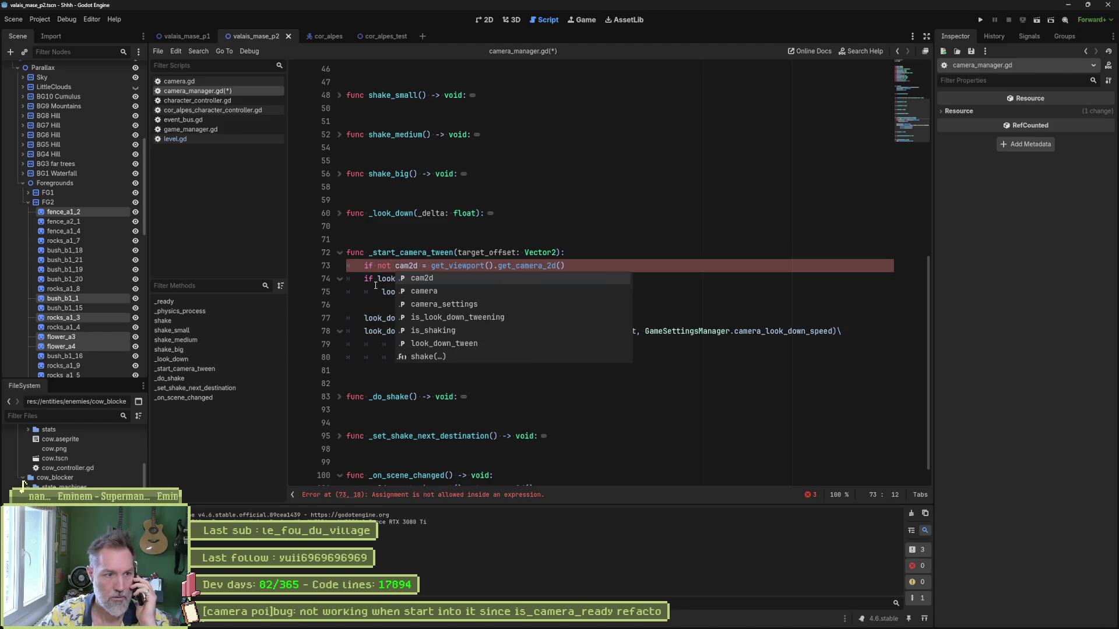
key("Right")
key("Right")
key("Right")
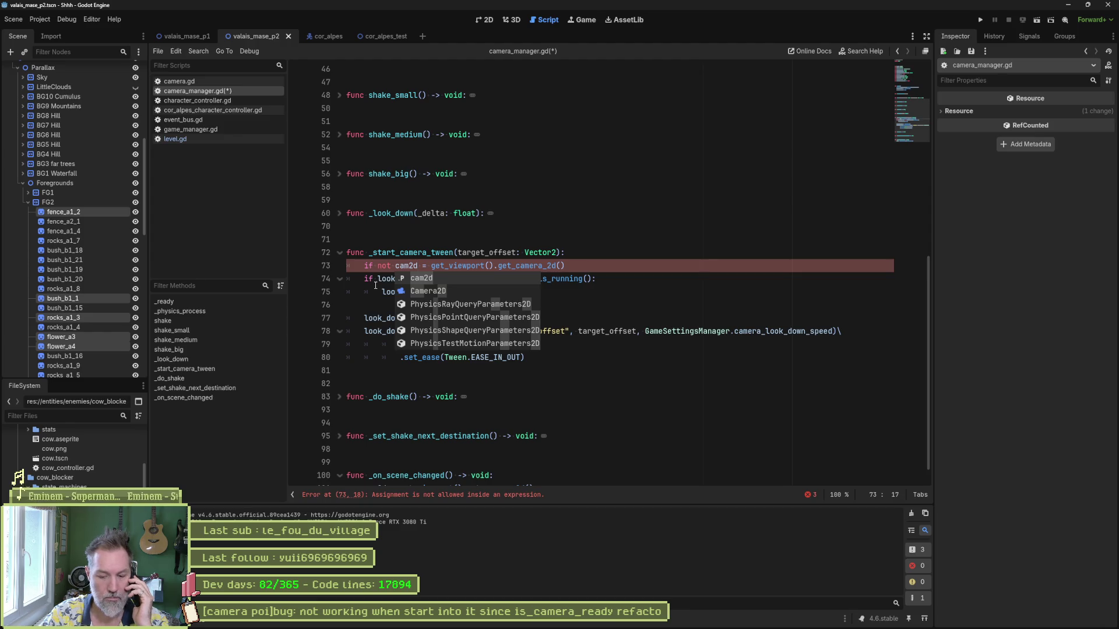
type(":")
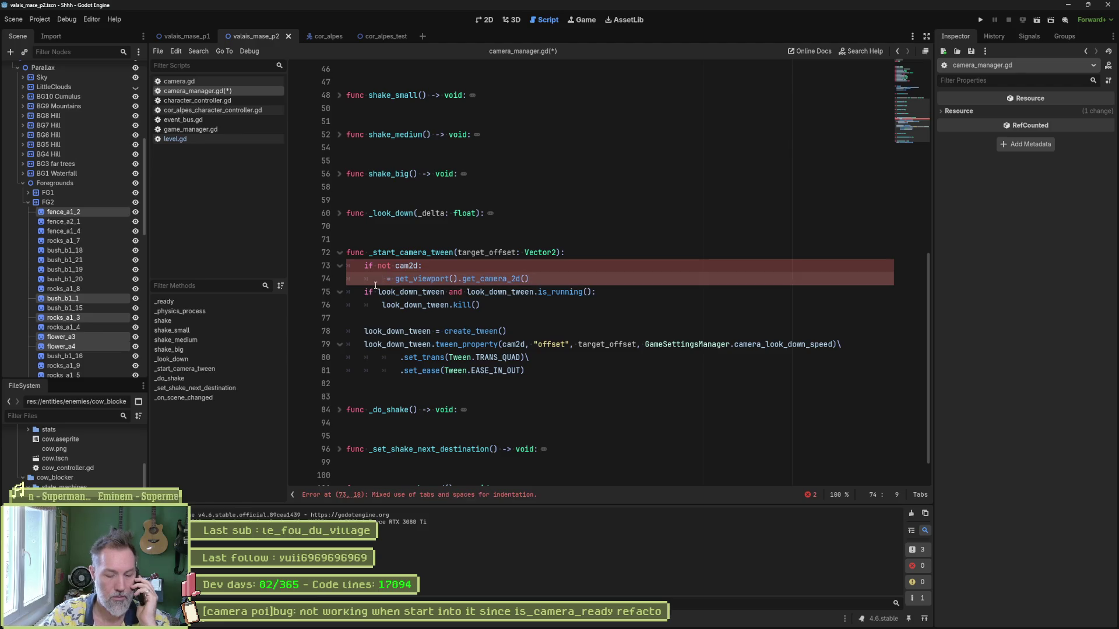
type("cam2")
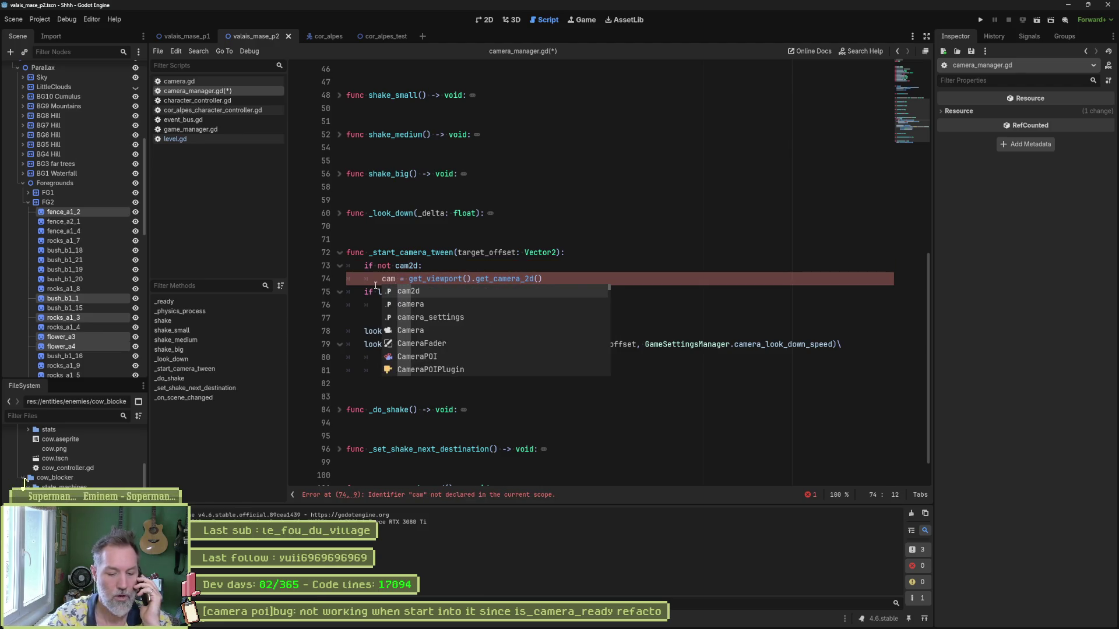
type("d")
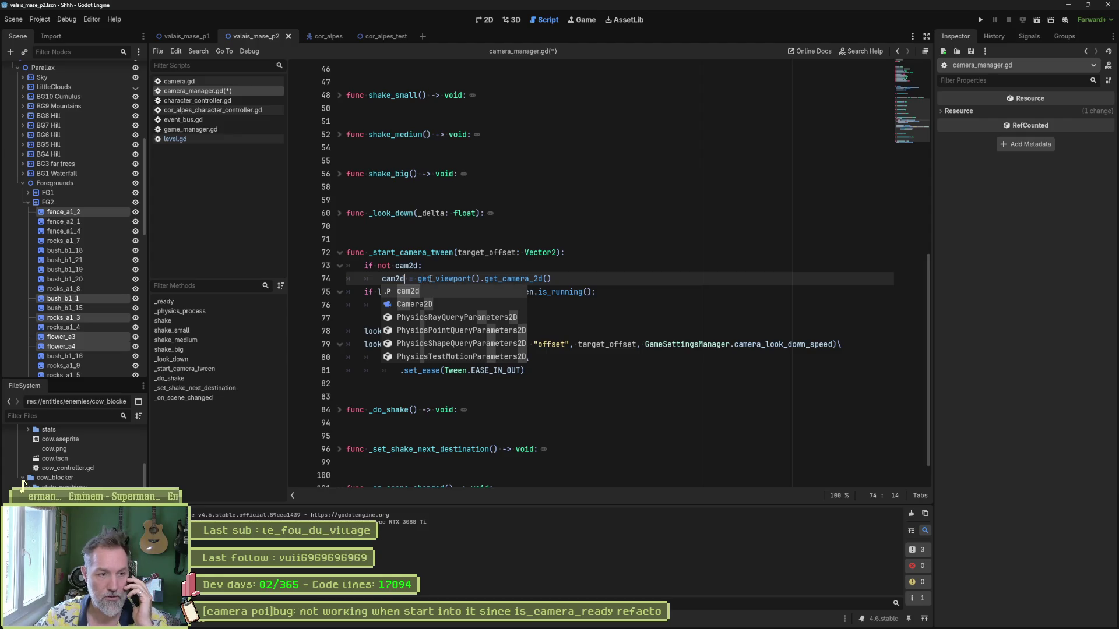
left_click(445, 269)
- Join the cam2d assignment onto the 'if not cam2d:' line, save the script, and run the scene
left_click(632, 284)
key("Return")
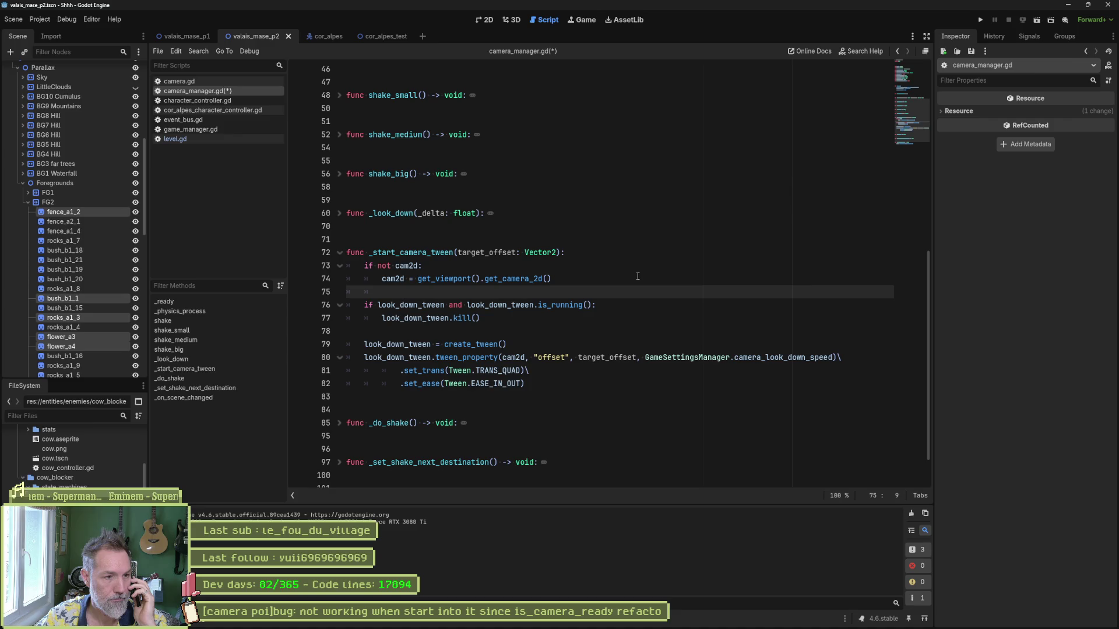
left_click(622, 268)
key("Delete")
key("Delete")
key("Delete")
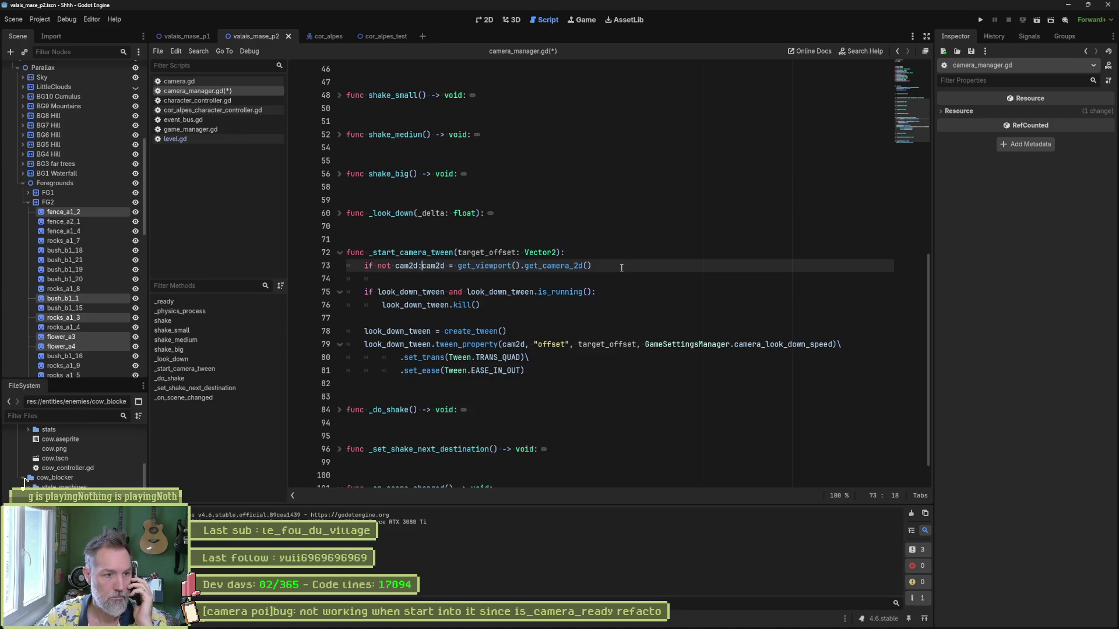
key("ctrl+s")
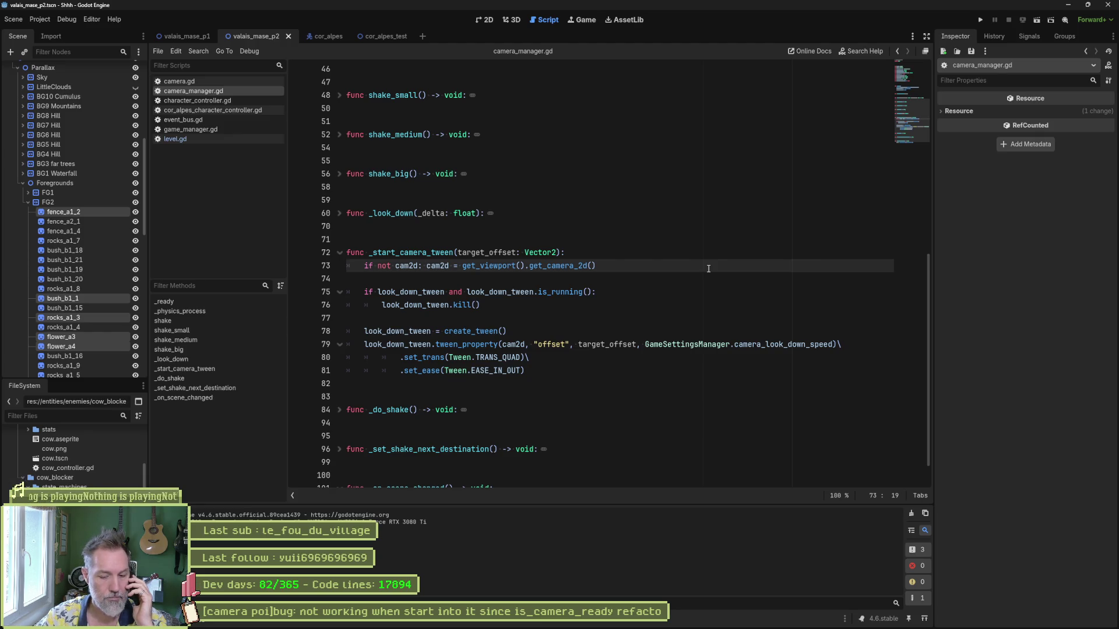
key("F6")
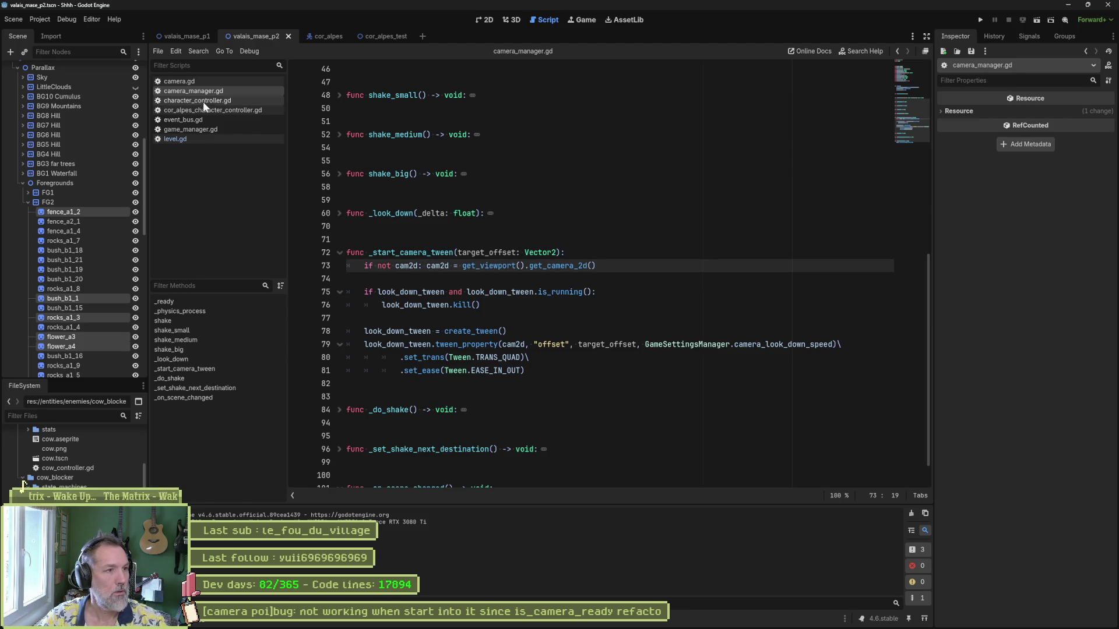
mouse_move(460, 624)
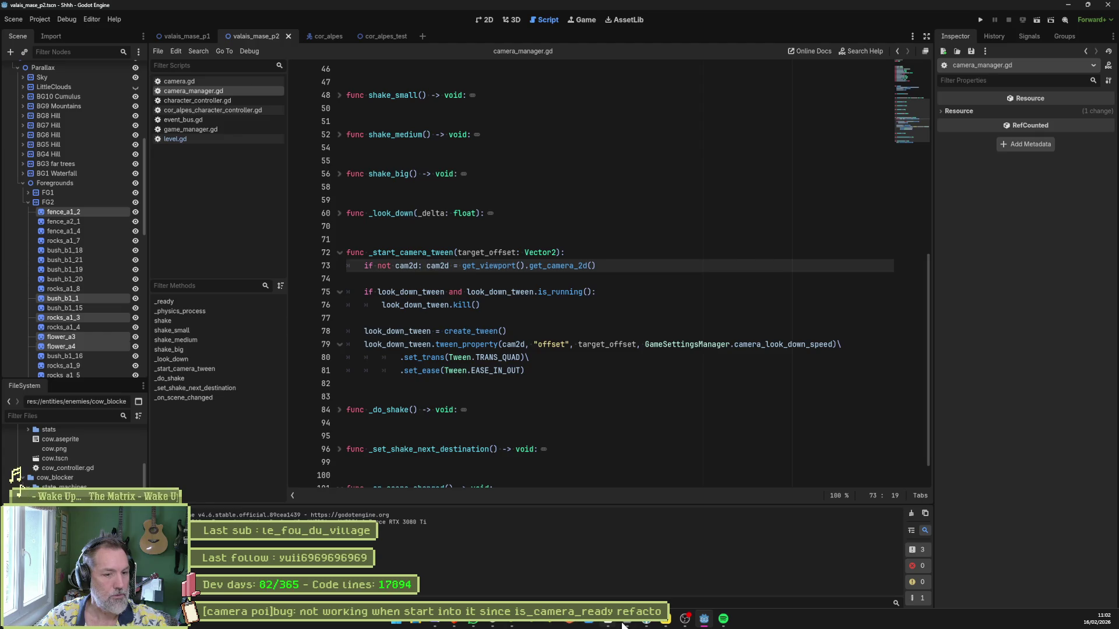
left_click(655, 623)
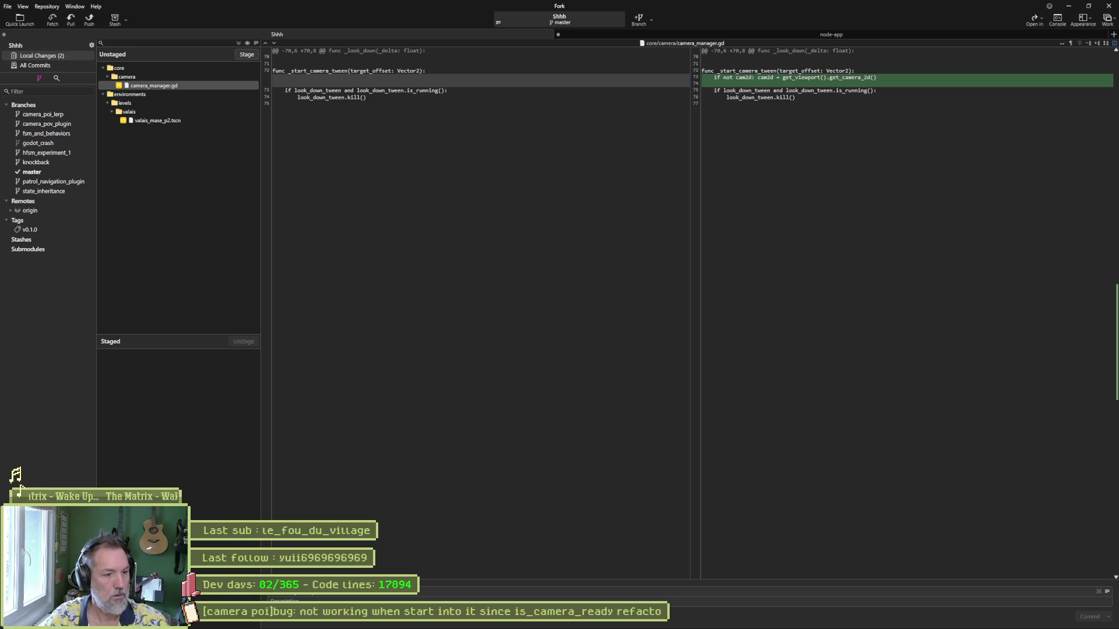
key("alt+Tab")
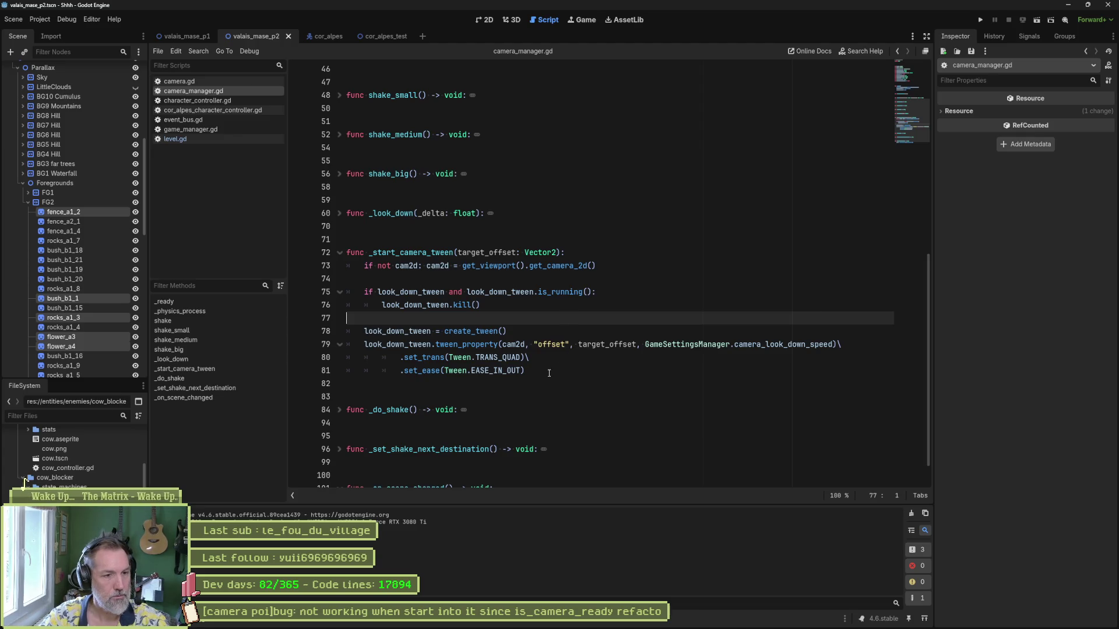
key("Down")
key("Down")
key("Down")
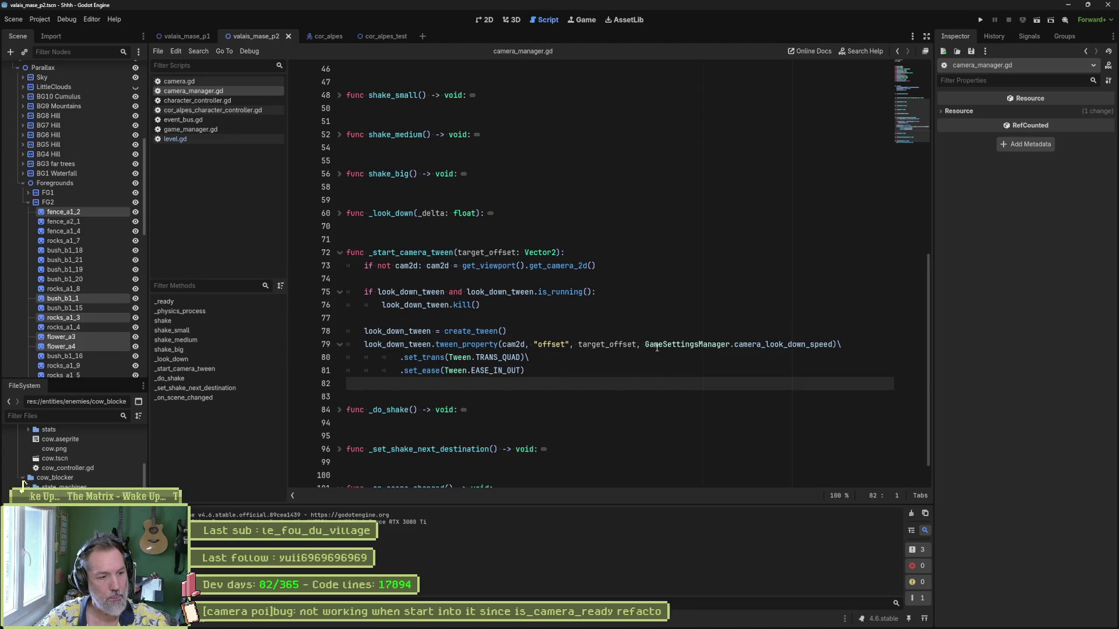
mouse_move(507, 627)
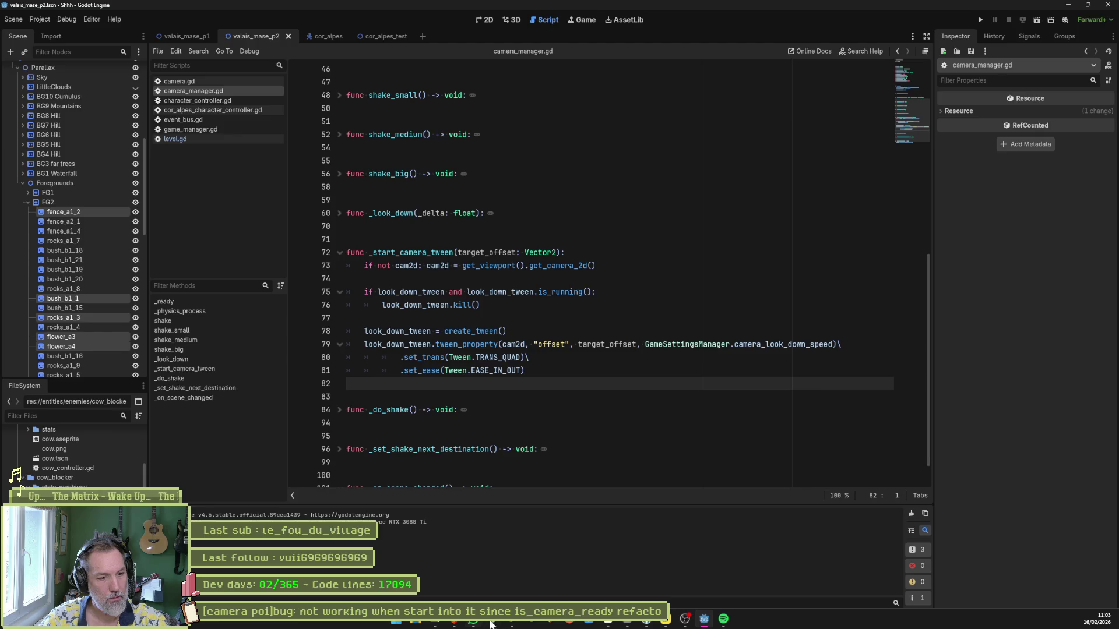
- Drag the [camera poi]bug card from In progress to the top of Sprint on the Shhh board
left_click(608, 620)
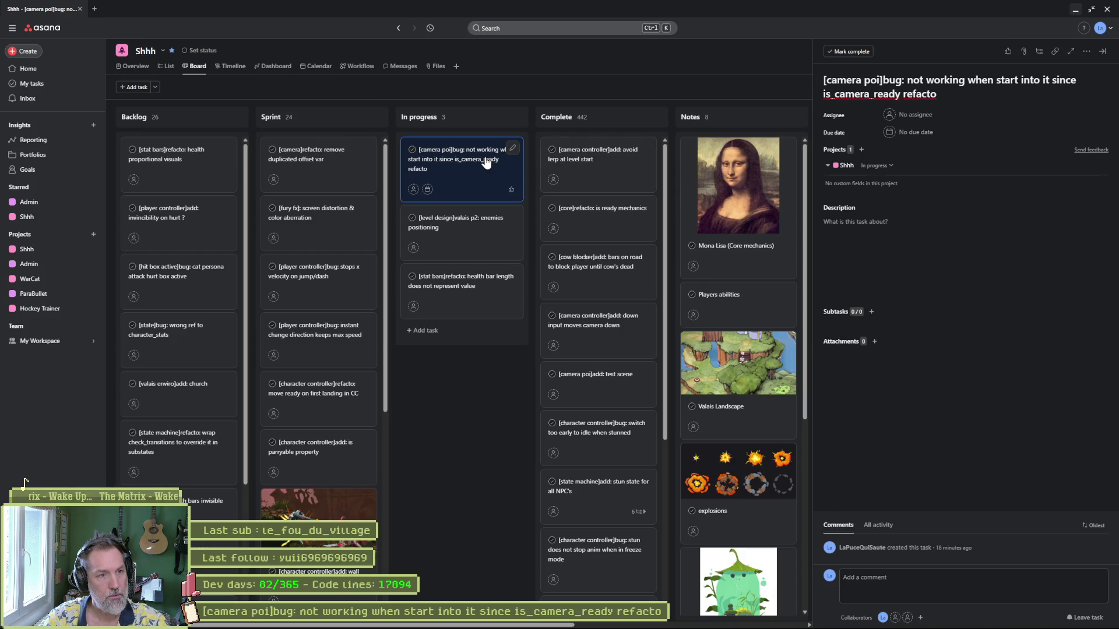
left_click_drag(486, 162, 350, 163)
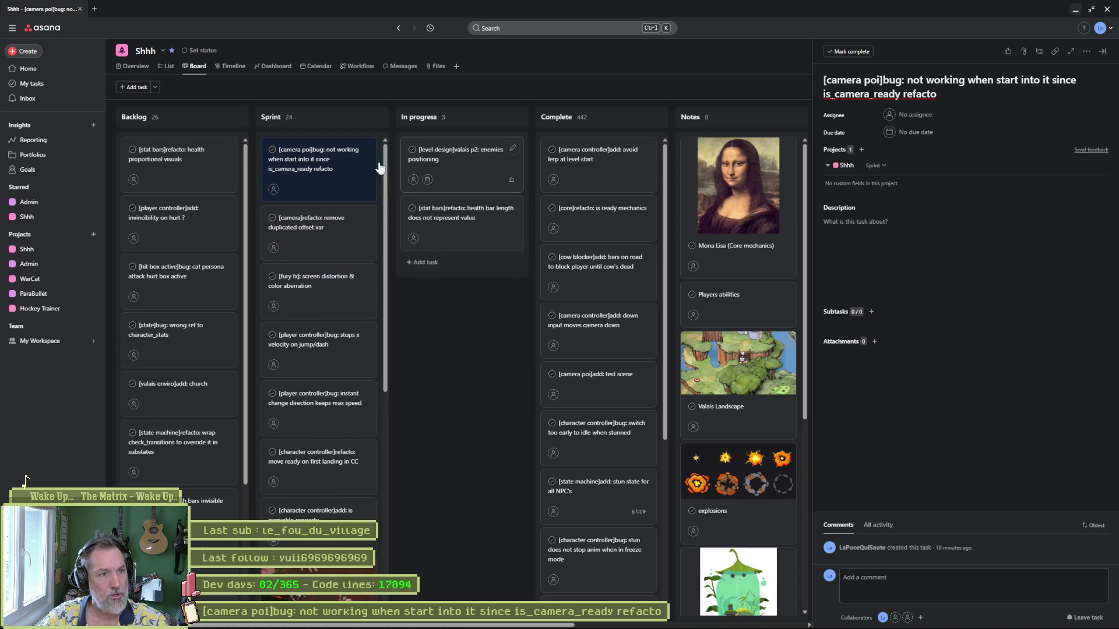
left_click(1075, 9)
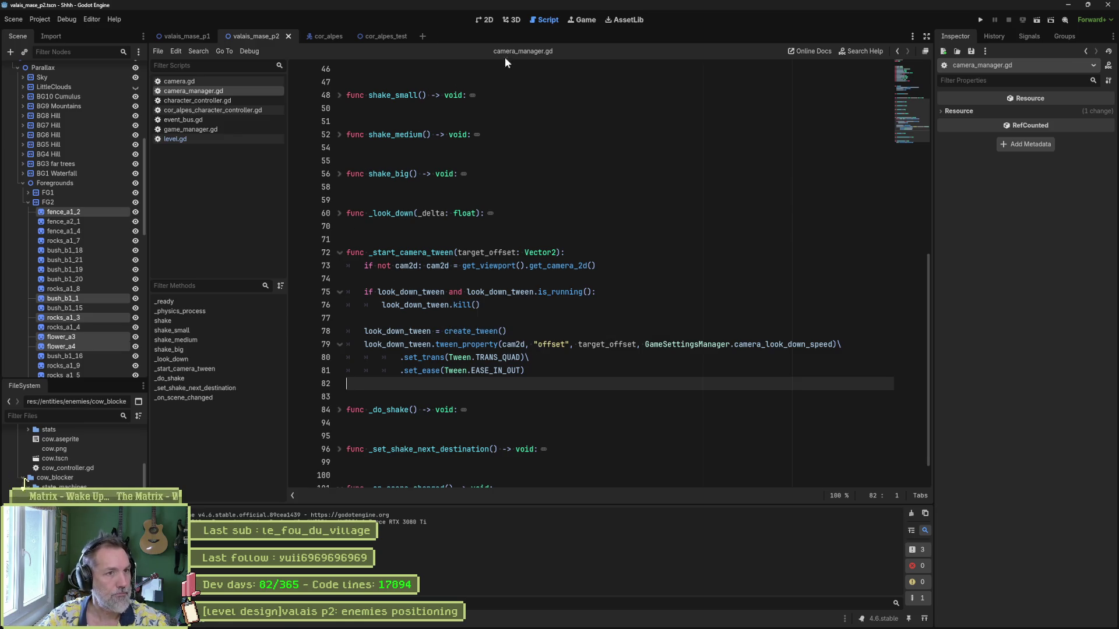
- Move the selected fence group down out of the level, then run and stop the scene
left_click(485, 21)
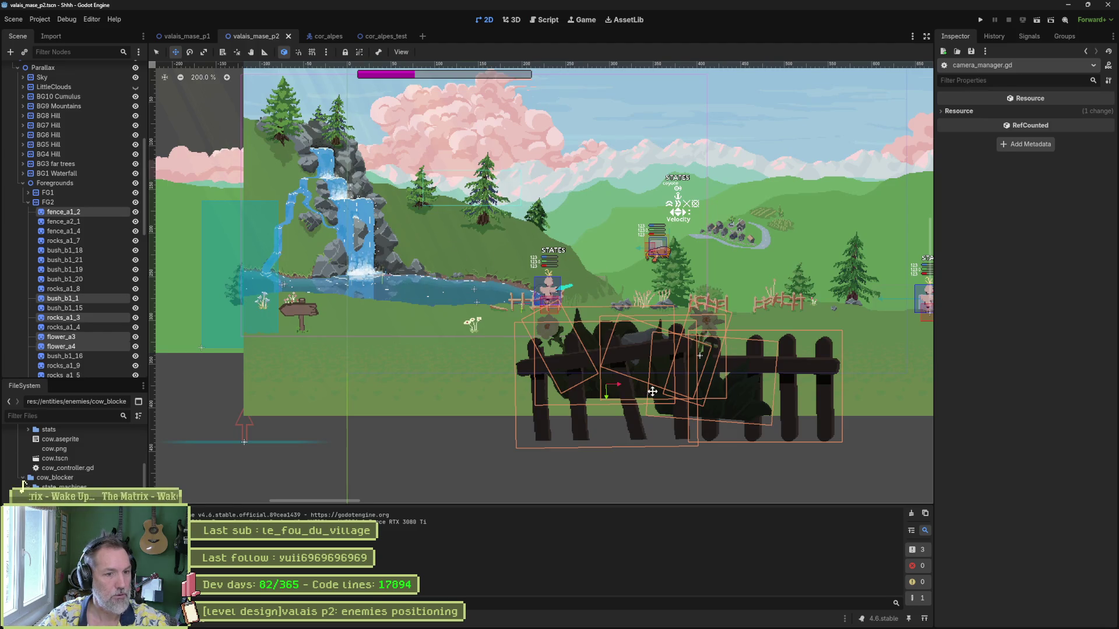
left_click_drag(652, 392, 600, 427)
scroll(587, 399, "right", 5)
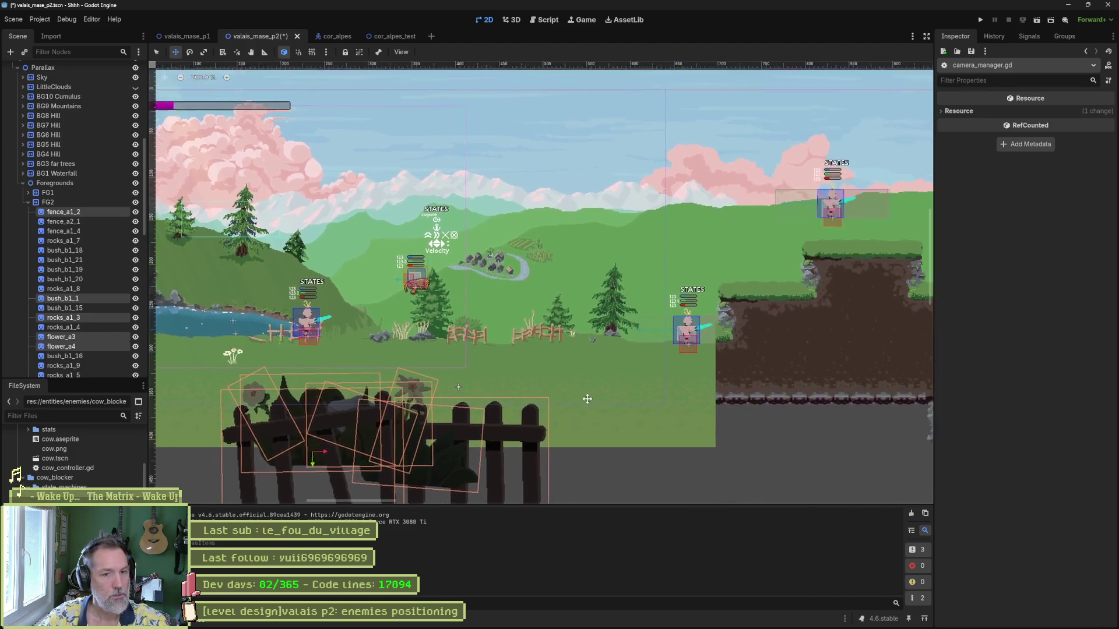
scroll(583, 400, "right", 2)
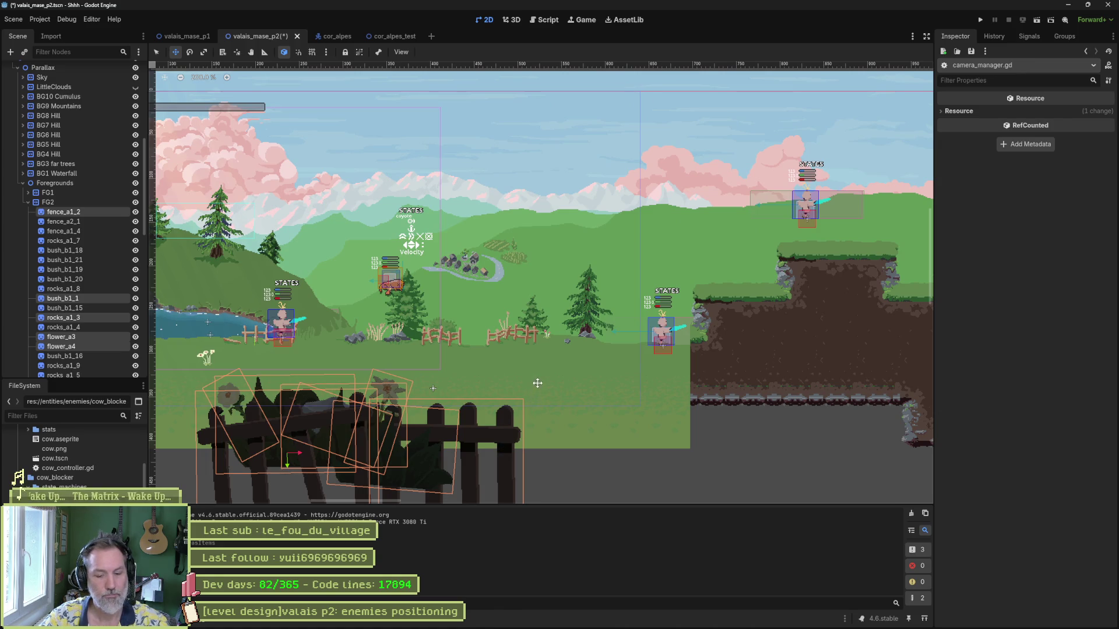
key("F6")
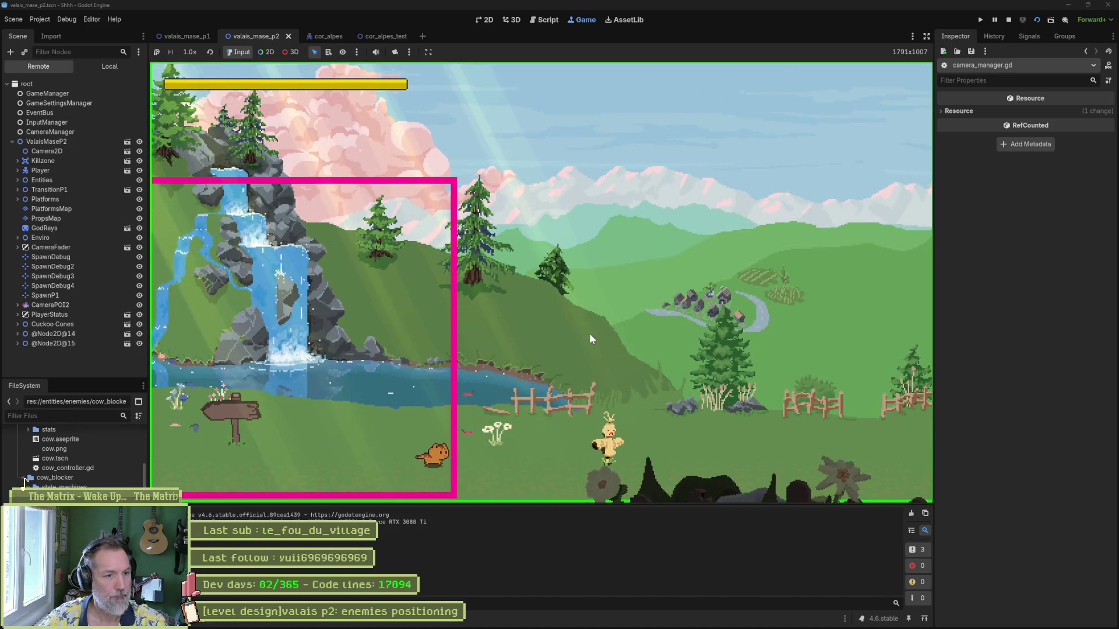
key("F8")
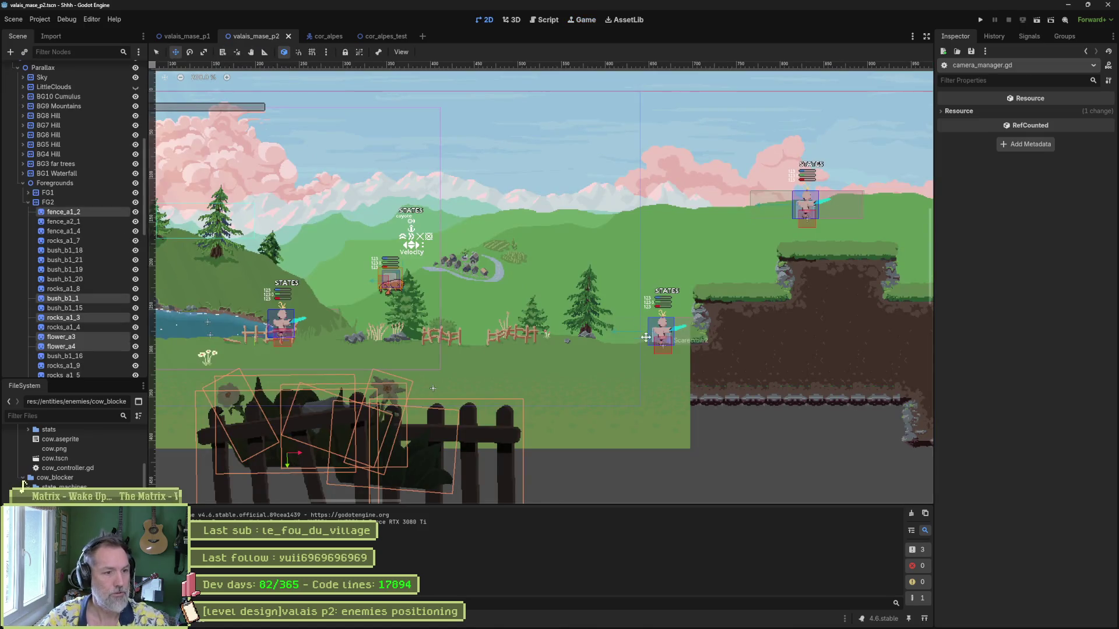
- Delete the 8 selected fence and bush nodes and save the scene
key("Delete")
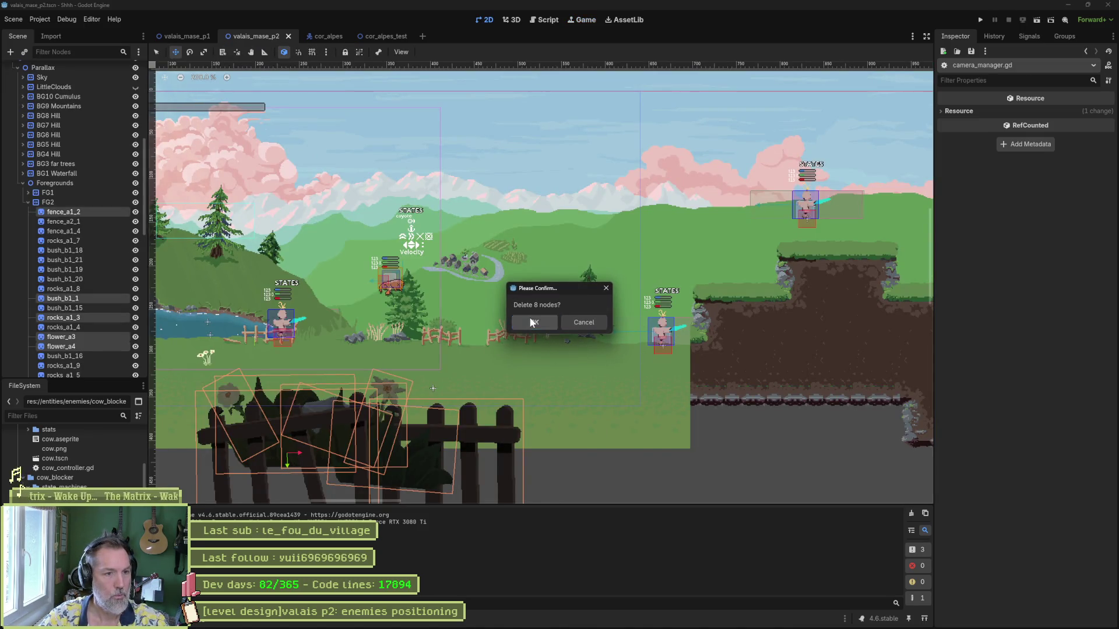
left_click(532, 320)
key("ctrl+s")
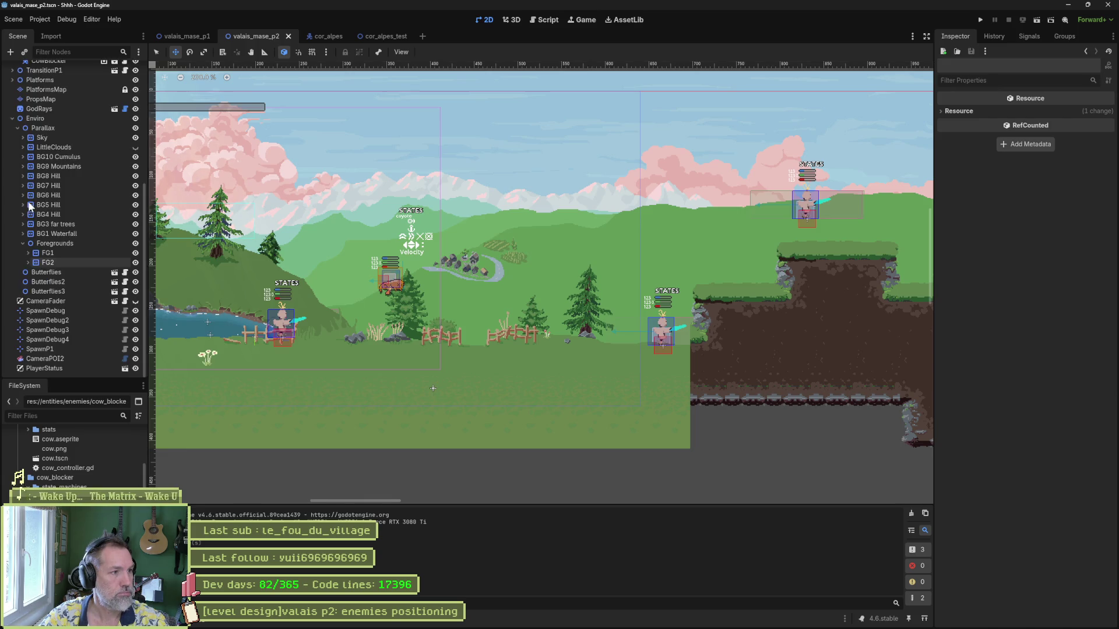
- Delete the 48 leftover fence, bush and rock sprites below the level, save, and run the scene
scroll(449, 306, "down", 6)
scroll(449, 306, "down", 1)
scroll(679, 324, "right", 4)
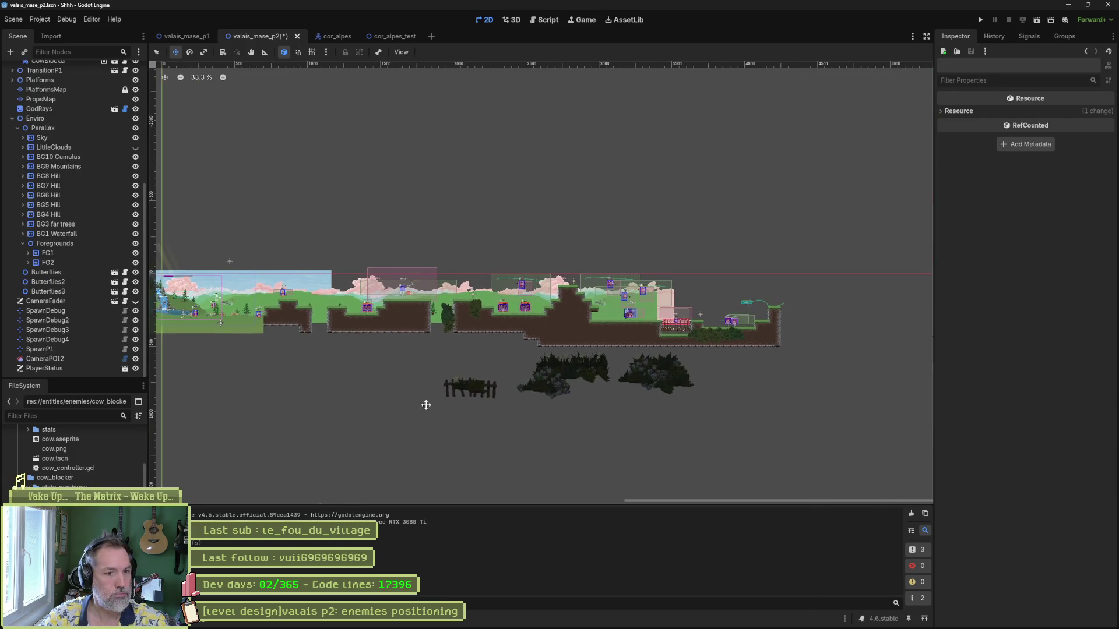
mouse_move(405, 425)
left_mouse_down()
mouse_move(748, 349)
mouse_move(750, 339)
left_mouse_up()
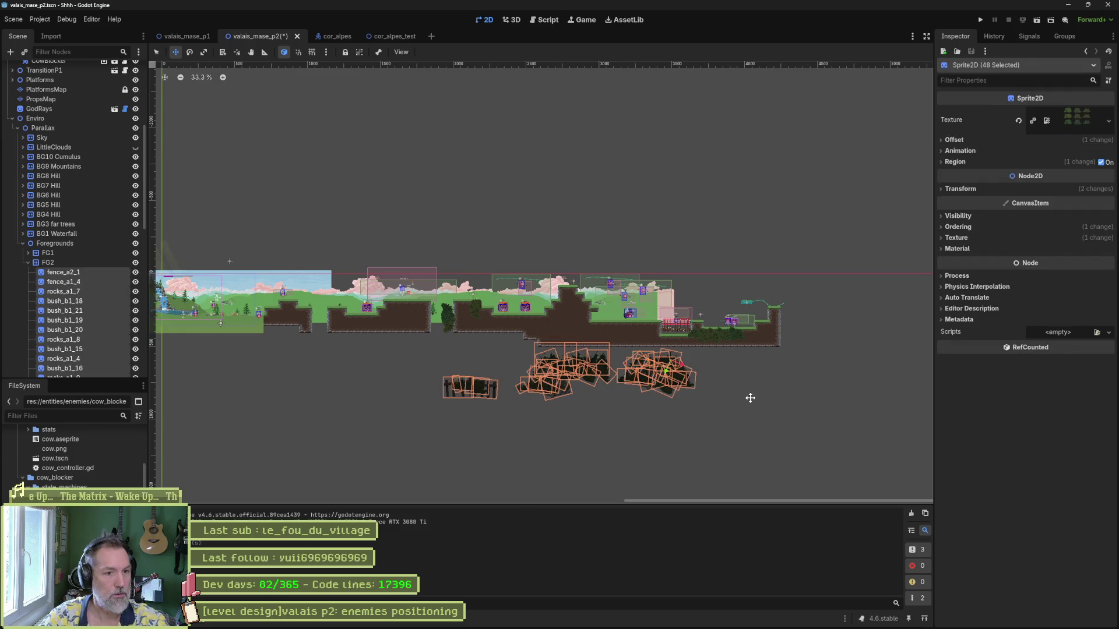
key("Delete")
left_click(531, 324)
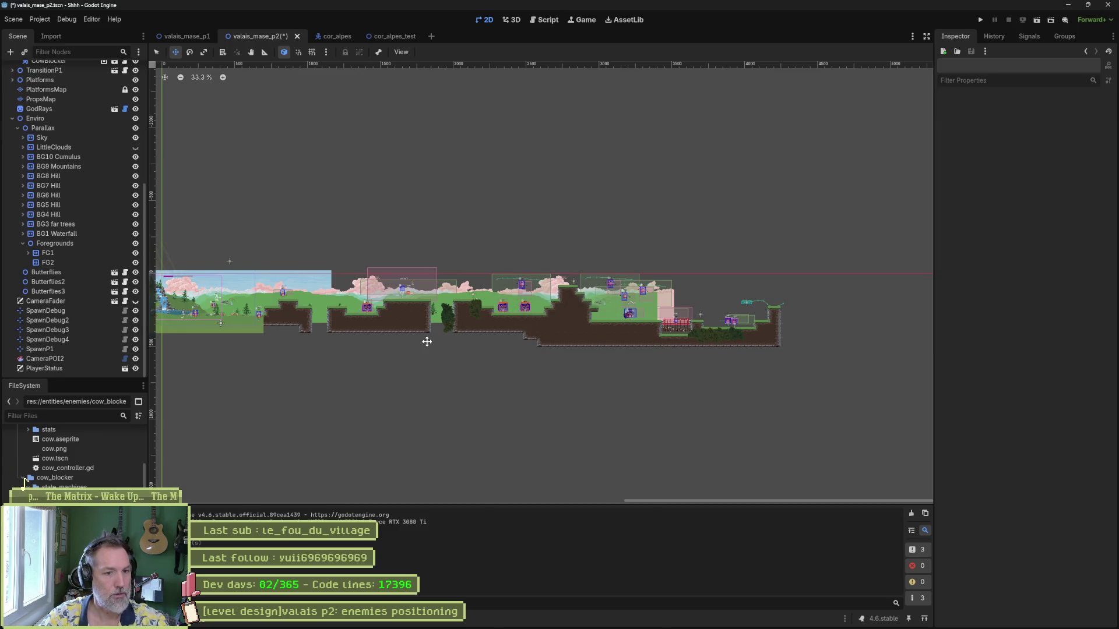
scroll(419, 337, "up", 1)
key("ctrl+s")
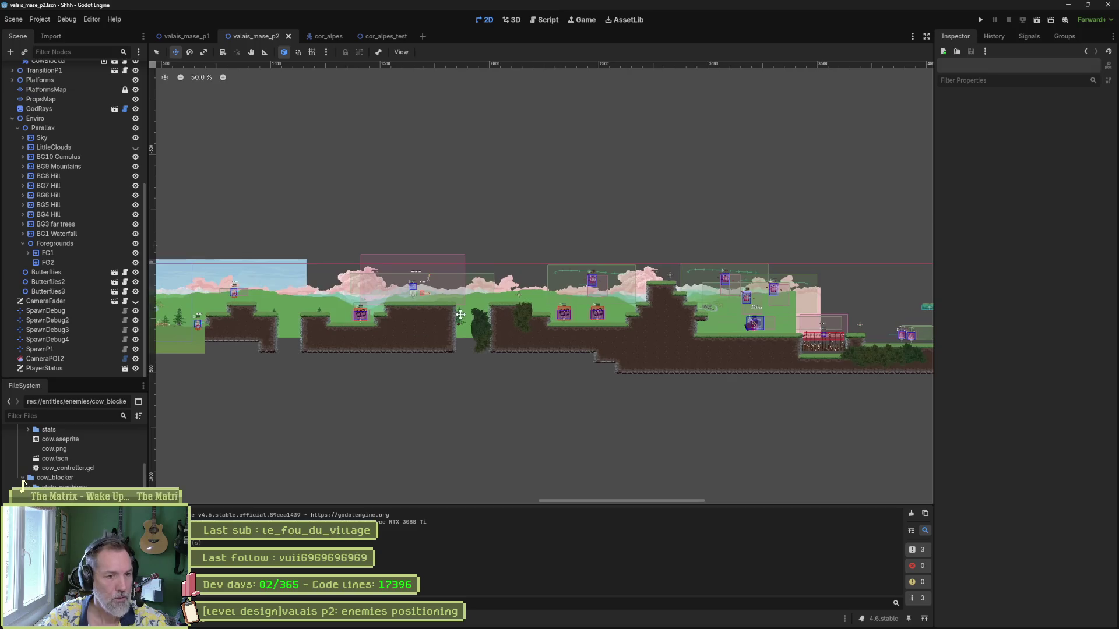
scroll(460, 313, "up", 4)
key("F6")
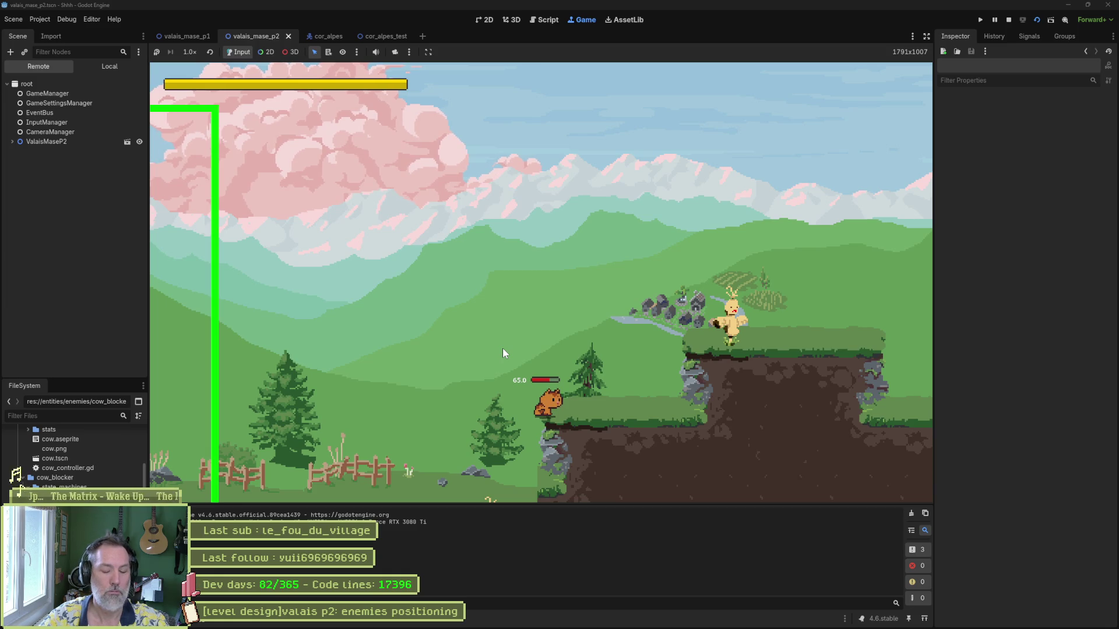
- Stop the game and enable Visible Collision Shapes in the Debug menu
key("F8")
mouse_move(489, 314)
left_mouse_down()
mouse_move(641, 306)
mouse_move(362, 310)
mouse_move(663, 292)
left_mouse_up()
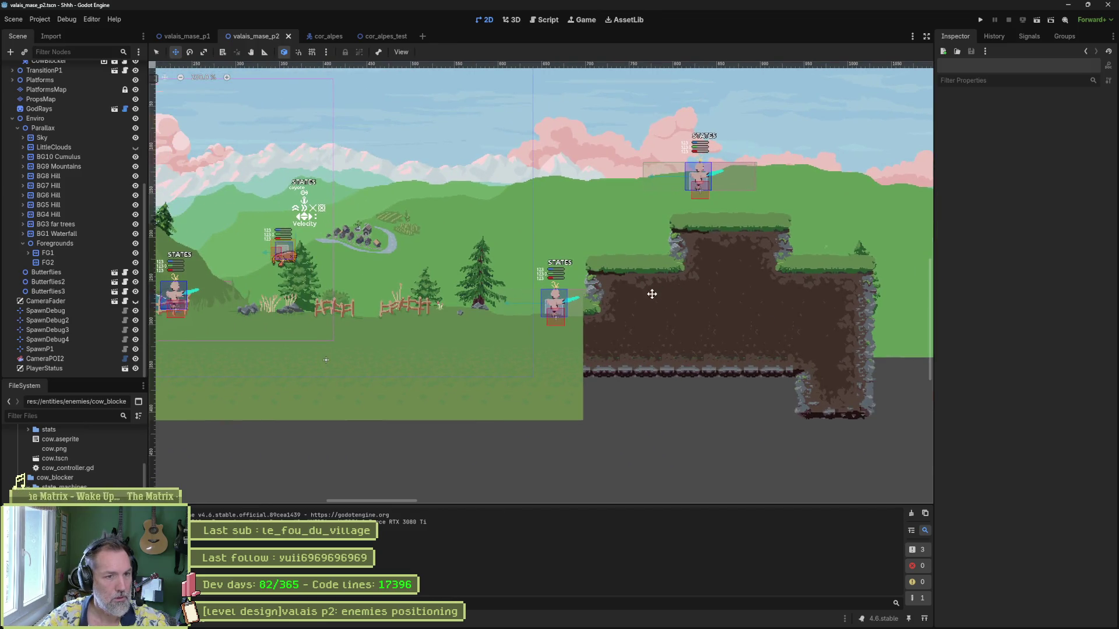
scroll(651, 295, "up", 2)
left_click(66, 19)
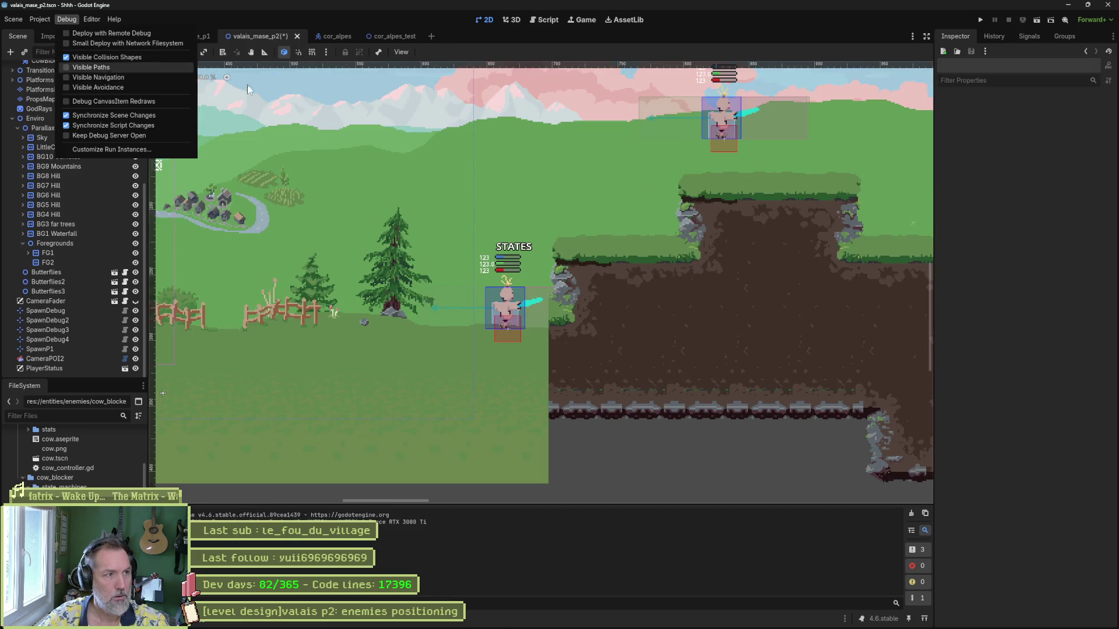
left_click(24, 481)
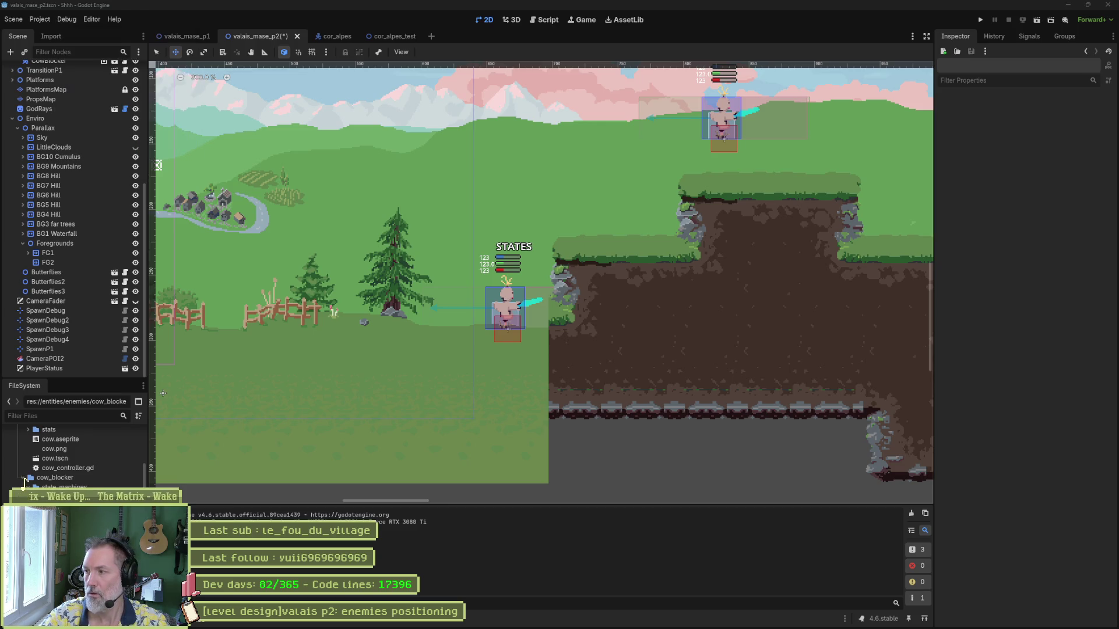
- Run the scene and walk the player right onto the raised ledge
key("F6")
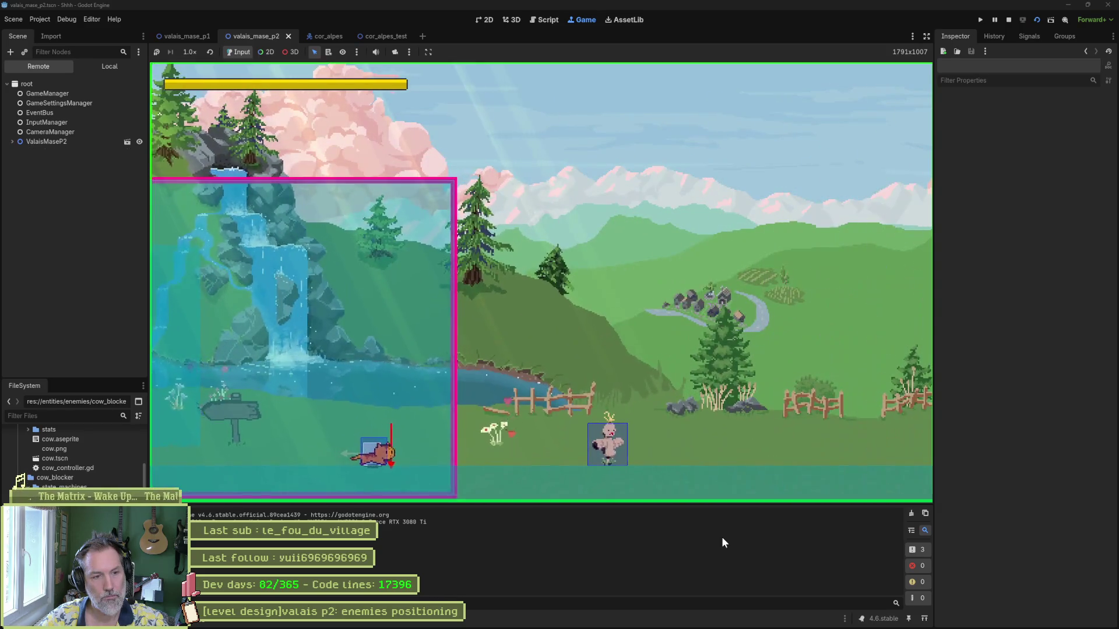
key("Right")
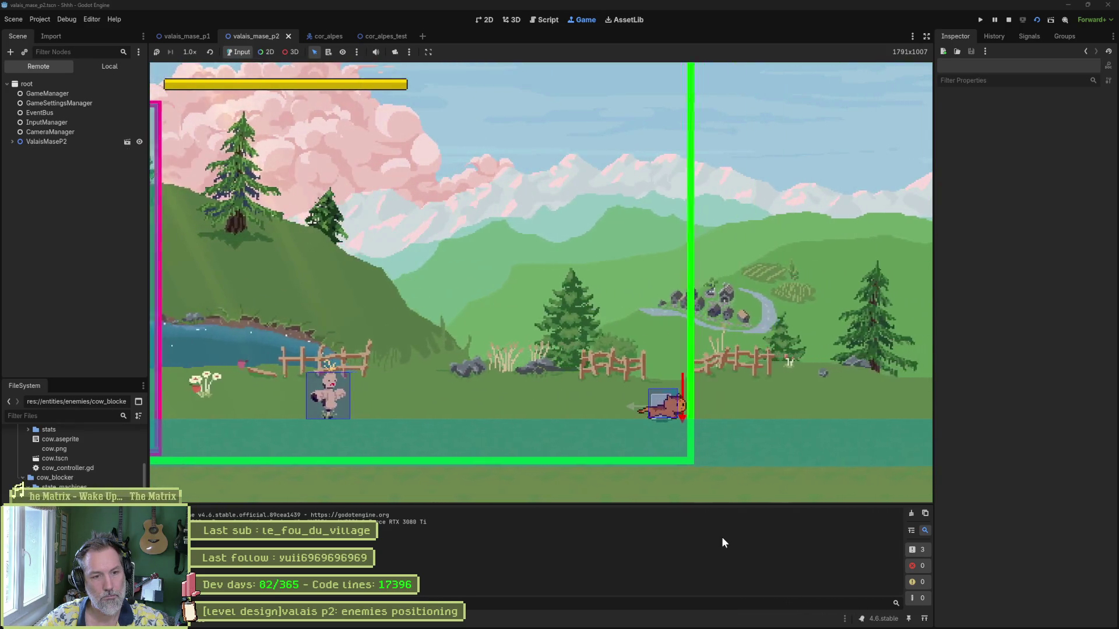
key("Right")
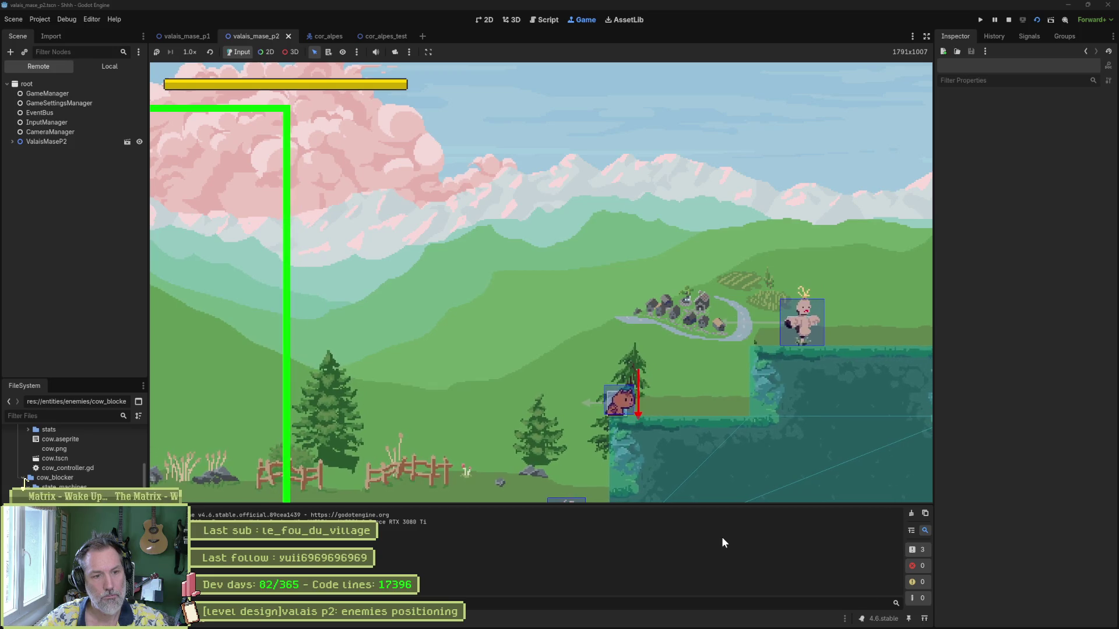
- Stop the game, enable Show Debuggers on the Player, and relaunch the scene with F6
key("F8")
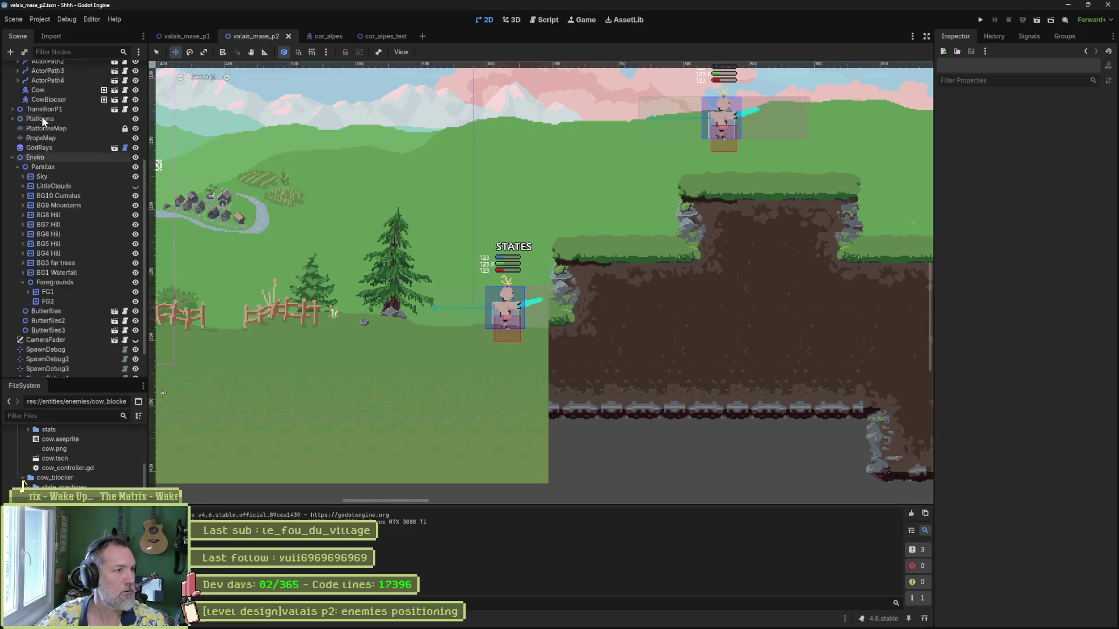
scroll(43, 121, "up", 5)
left_click(35, 90)
scroll(1006, 441, "down", 5)
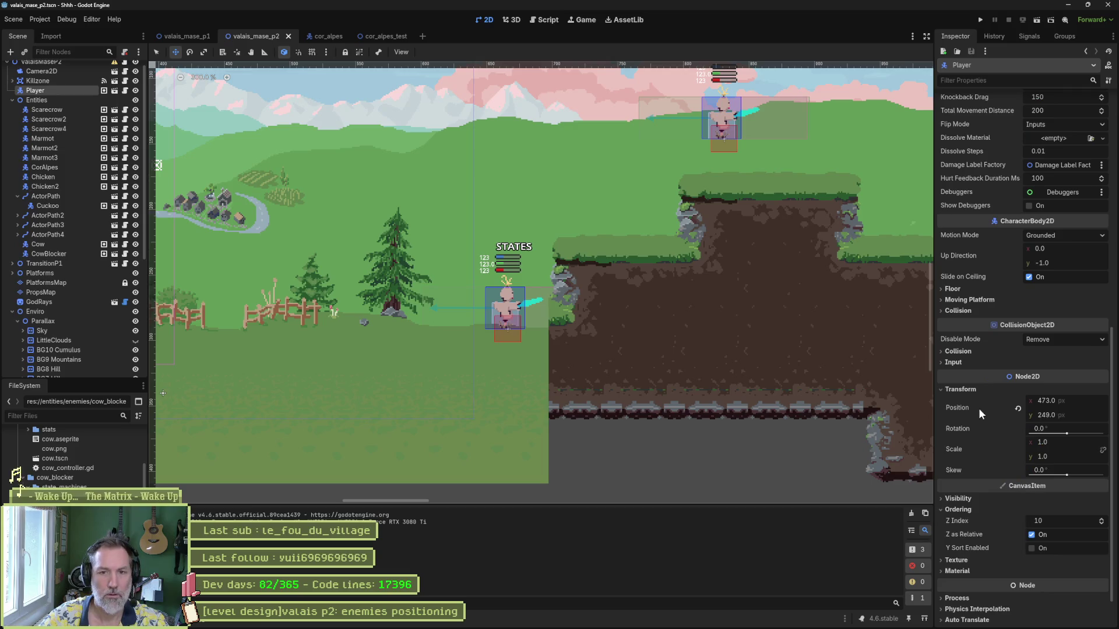
left_click(1029, 206)
key("F6")
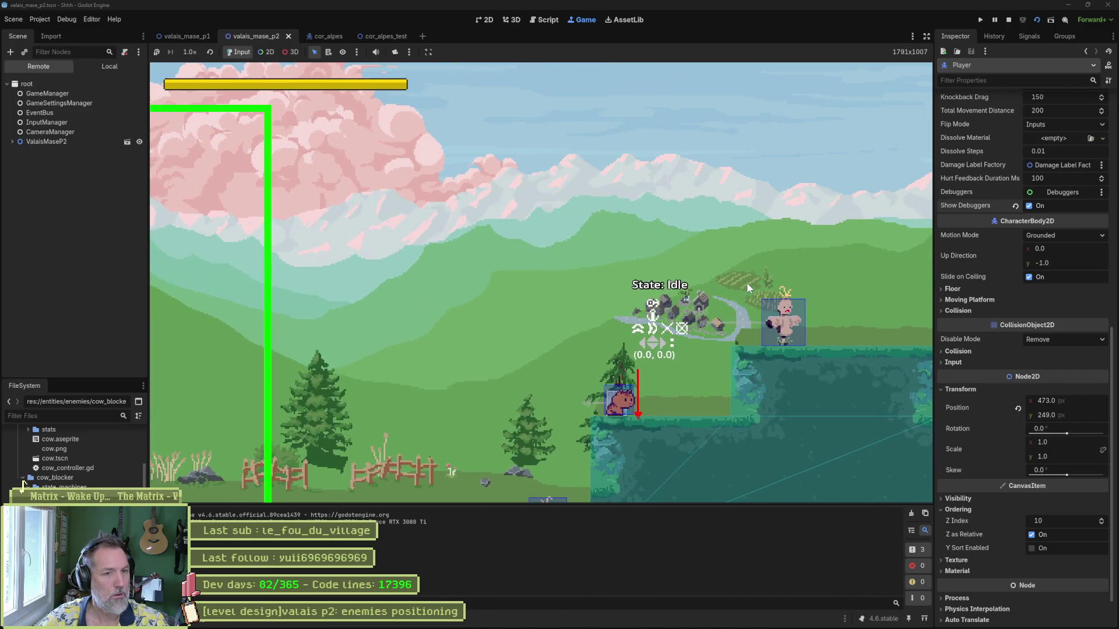
- Walk the player left off the ledge, jump against the wall, then stop the game
key("Left")
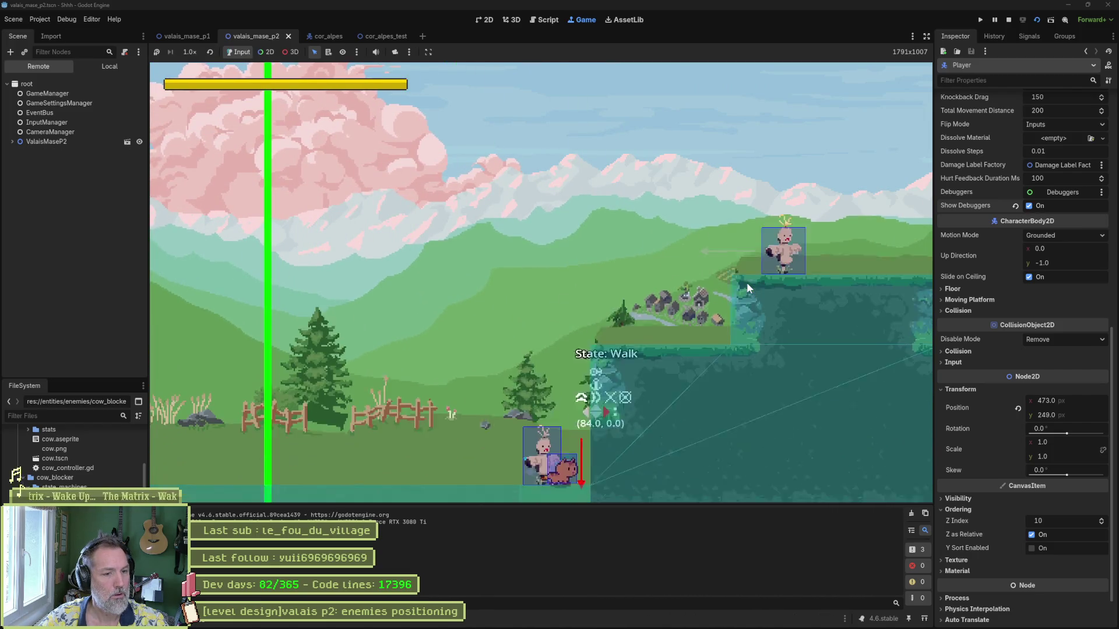
key("space")
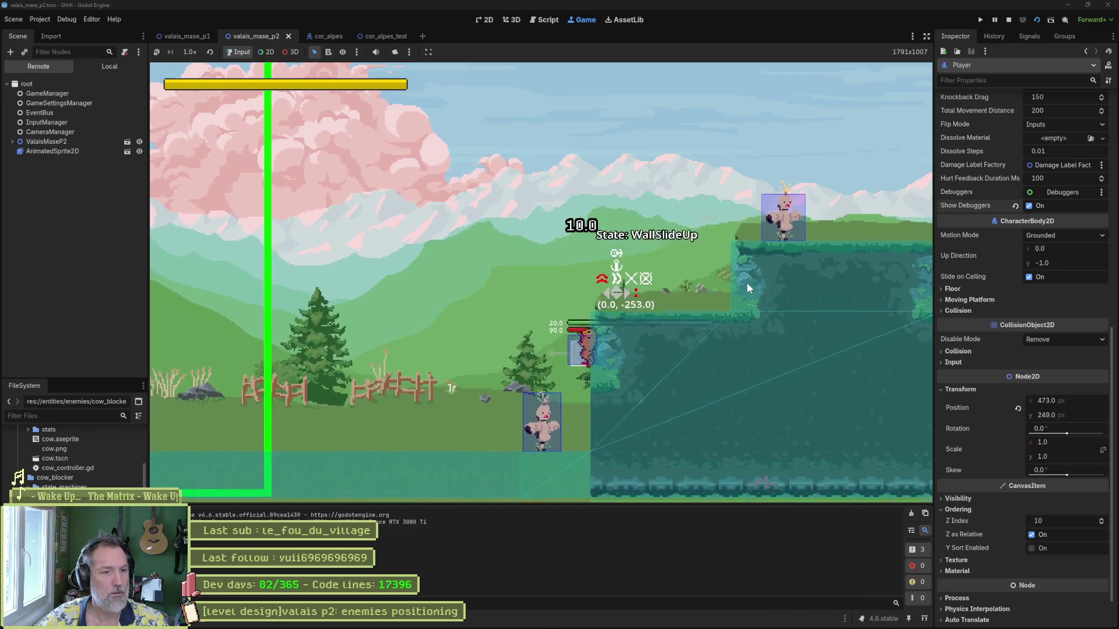
key("F8")
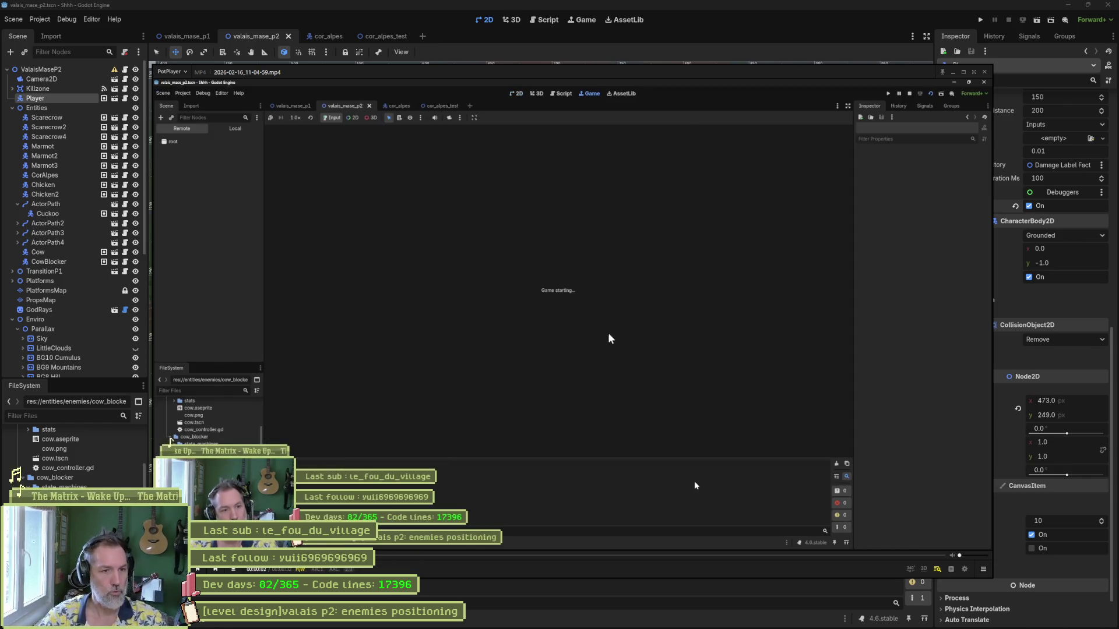
- Skip ahead in the recorded clip, pause it, and step back a few frames
key("Right")
key("Right")
key("Right")
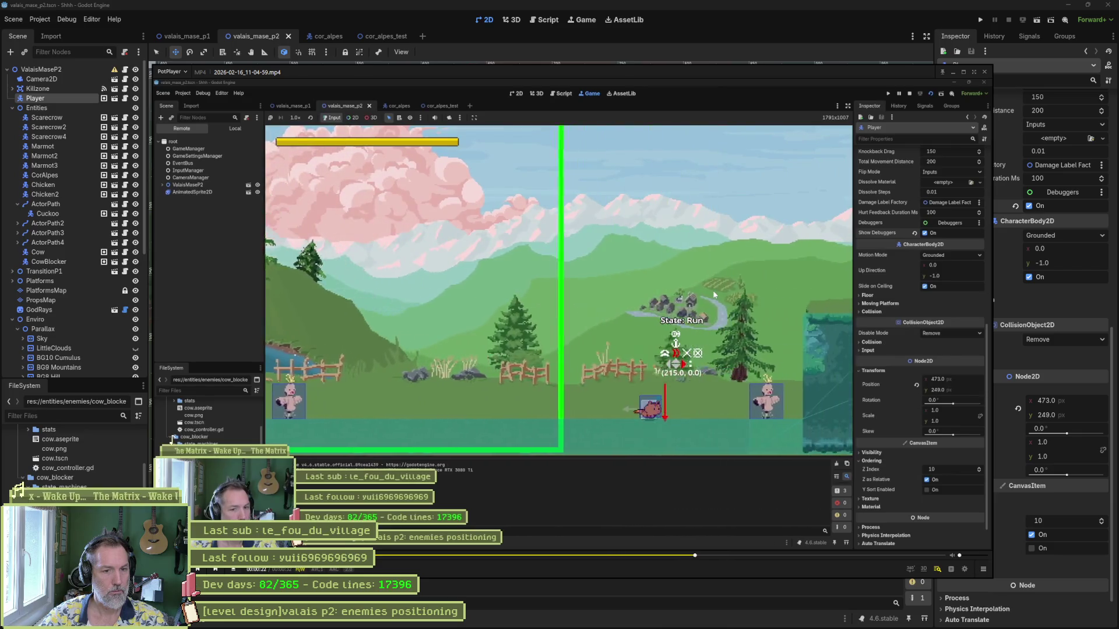
key("space")
key("d")
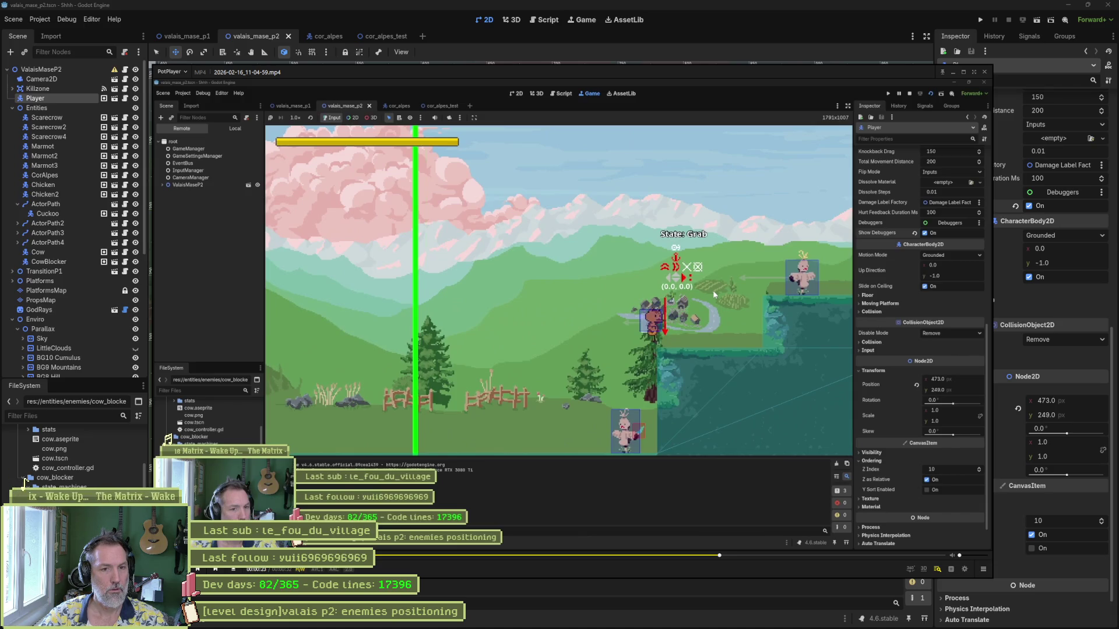
key("d")
key("d")
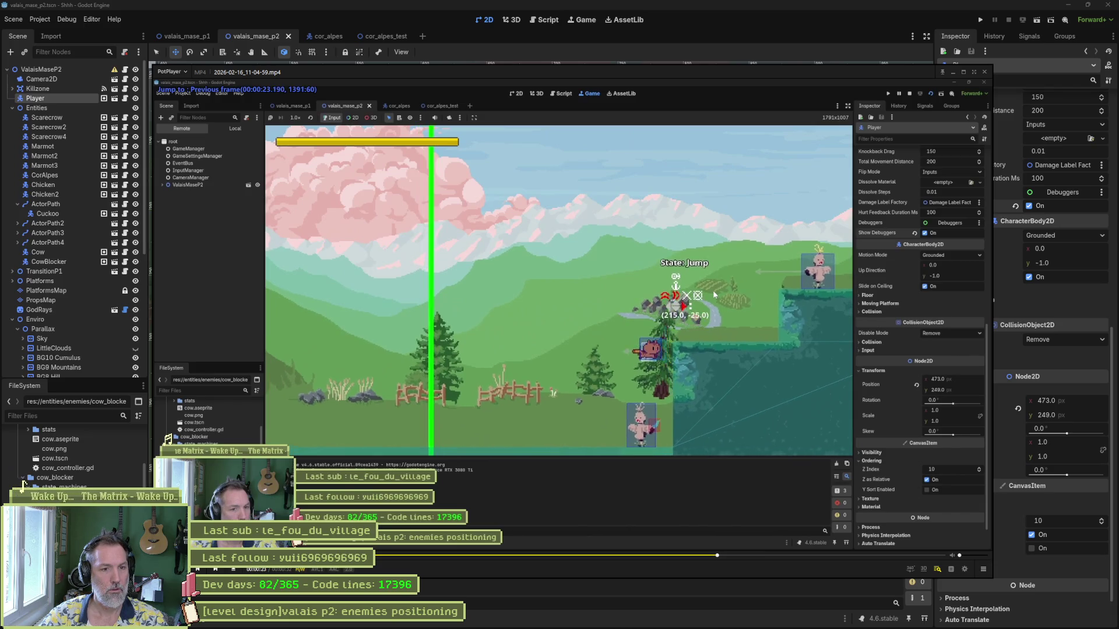
key("d")
key("d")
key("d")
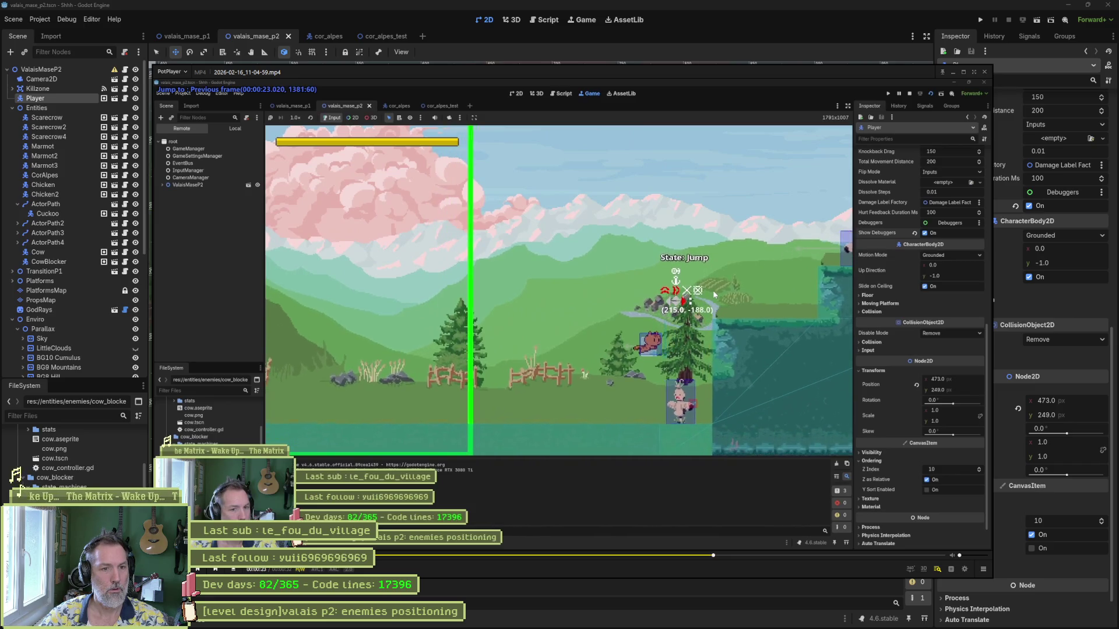
- Step forward frame by frame to the Grab state, then close PotPlayer
key("f")
key("f")
key("f")
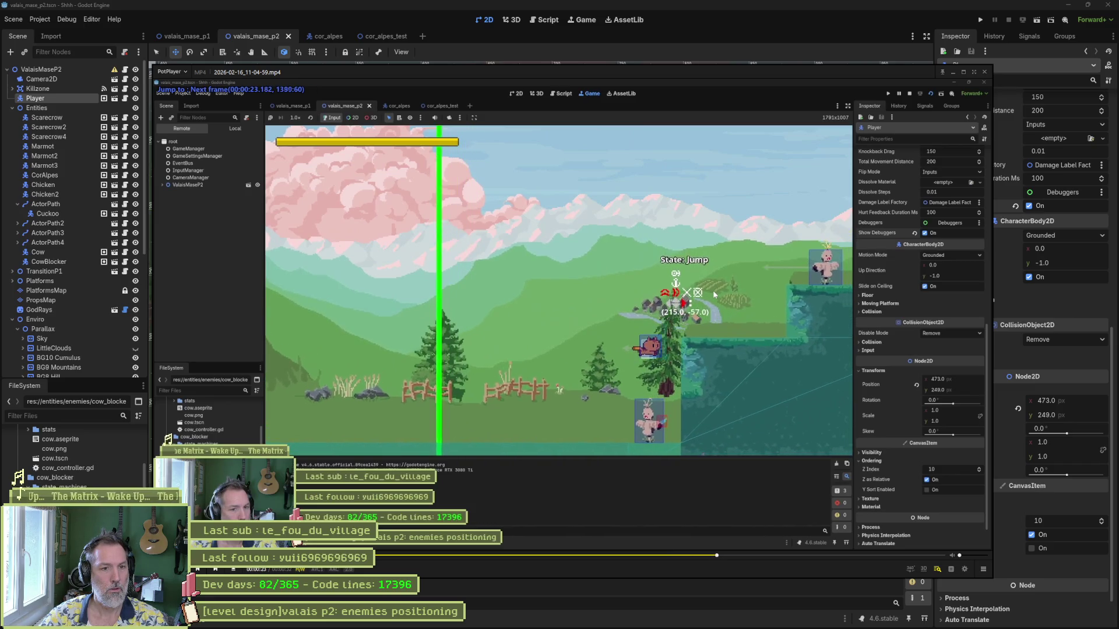
key("f")
key("f")
key("f")
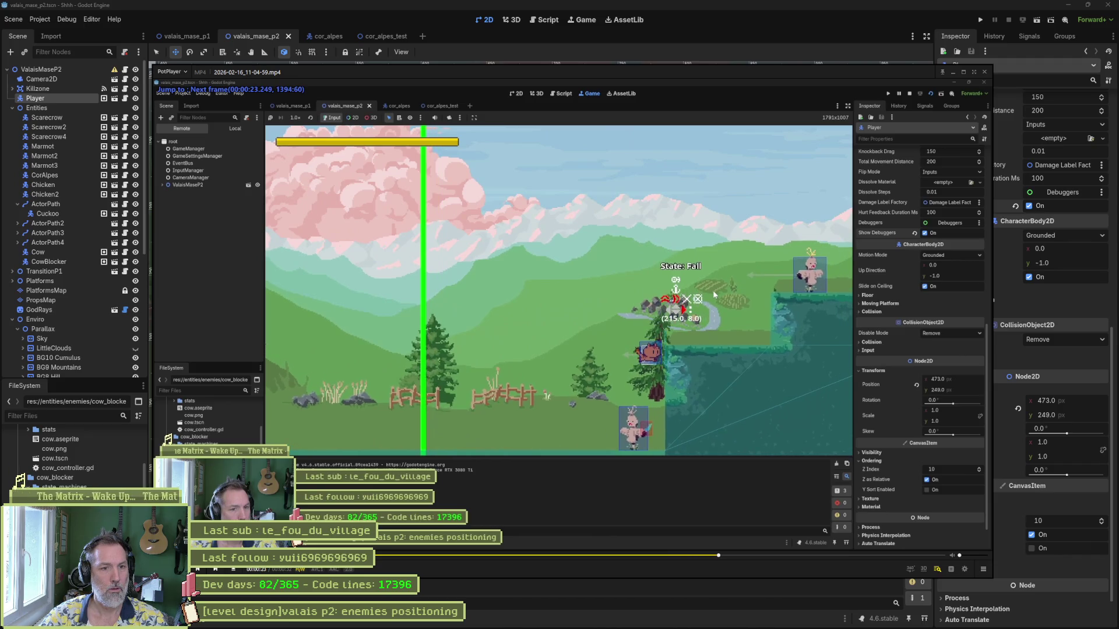
key("f")
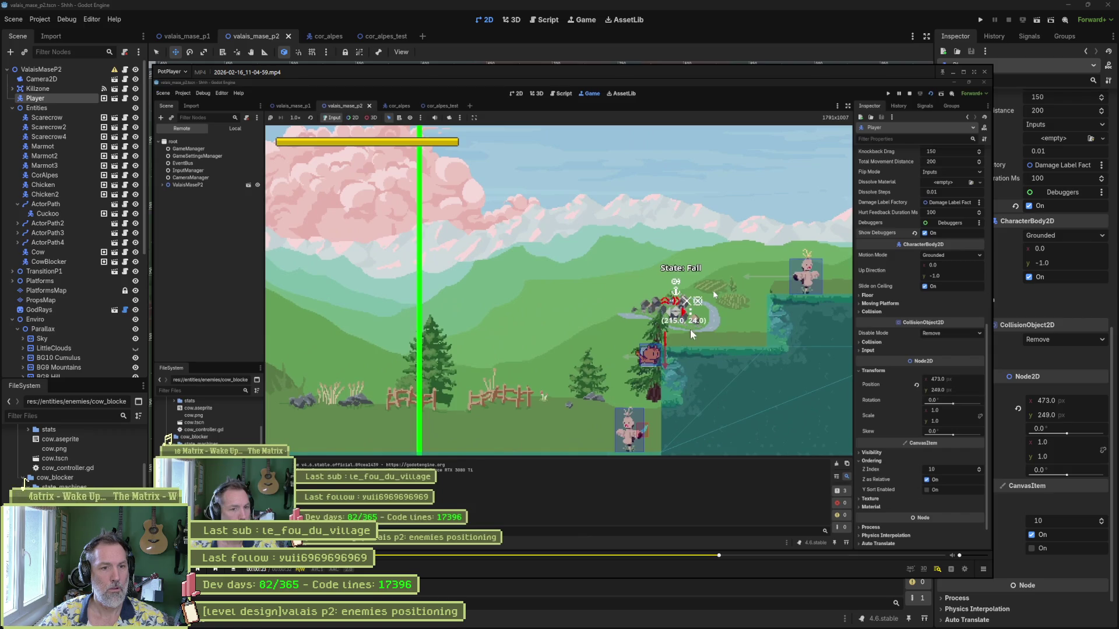
key("f")
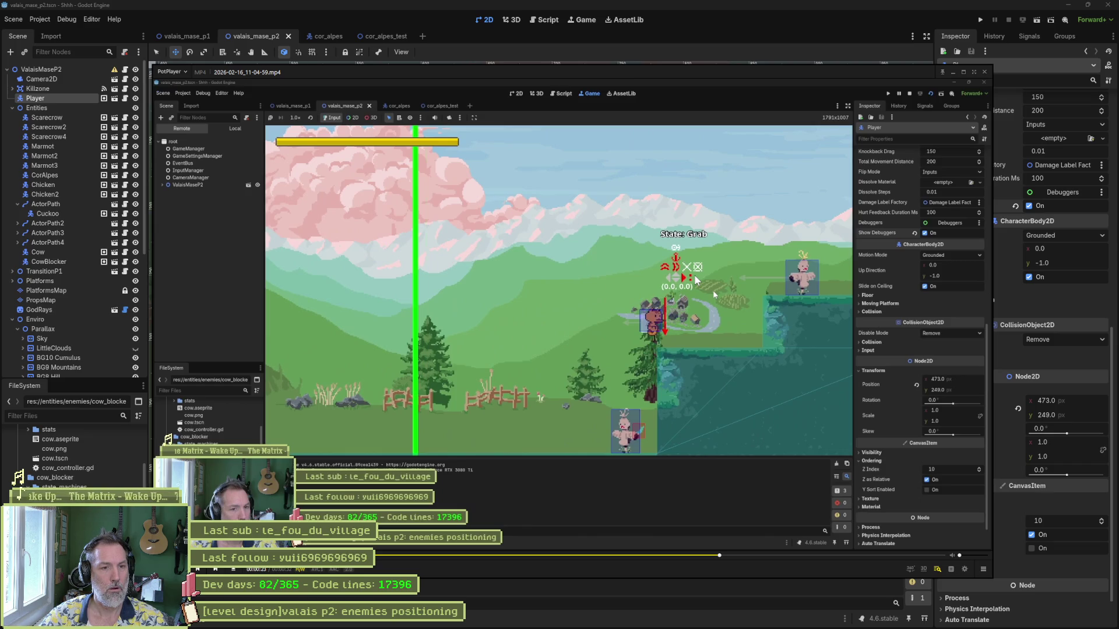
left_click(671, 47)
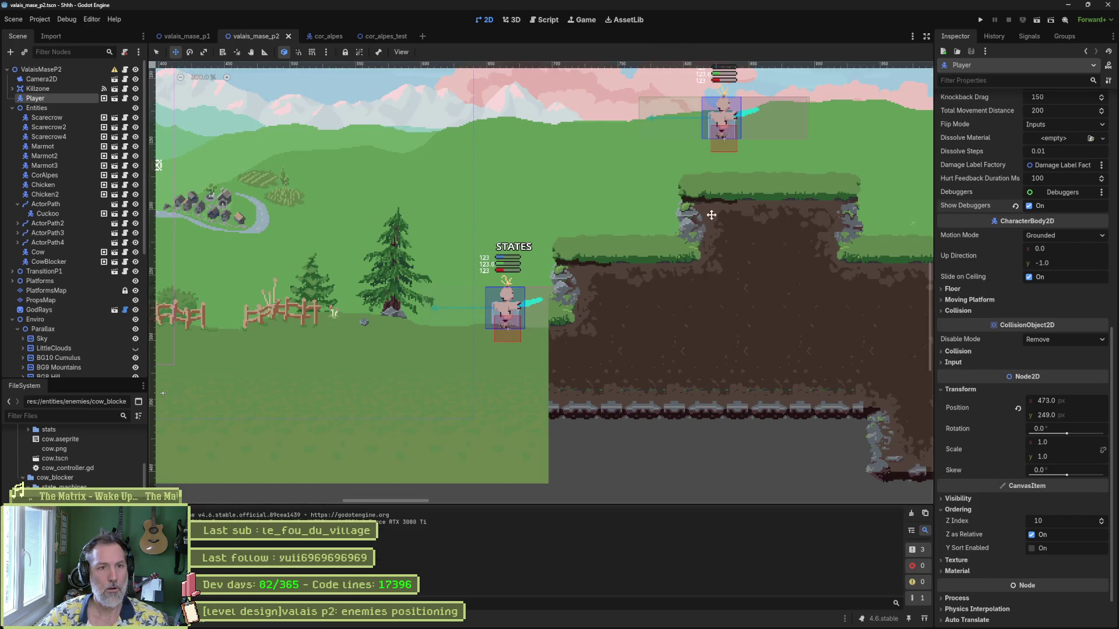
- Zoom the 2D canvas out and back in, then save and run valais_mase_p2 with F6
scroll(664, 282, "down", 3)
scroll(517, 312, "up", 1)
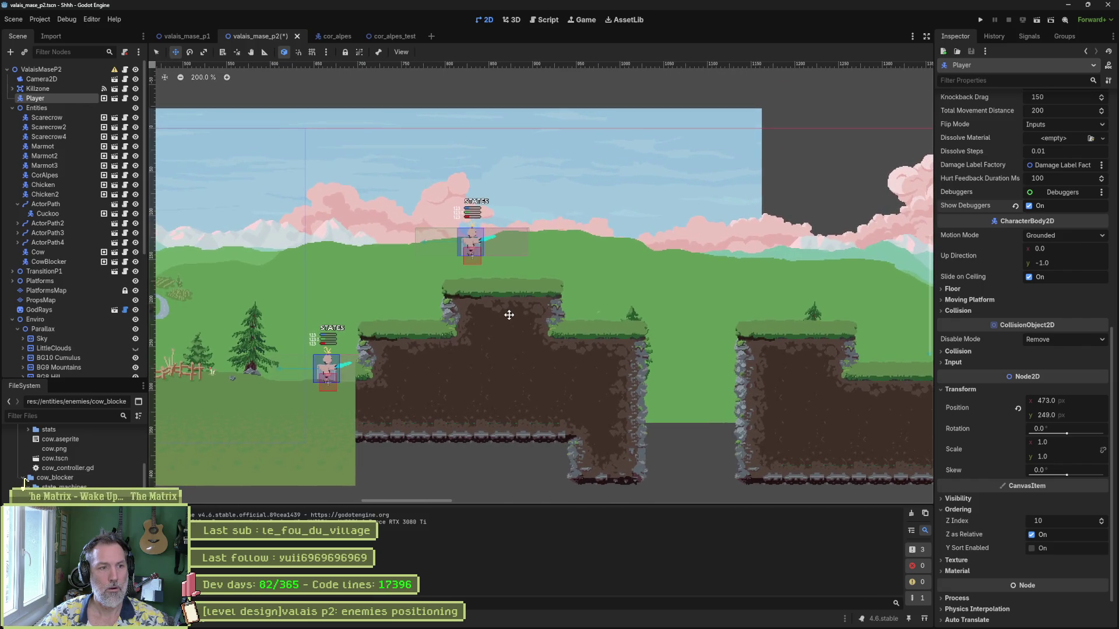
key("F6")
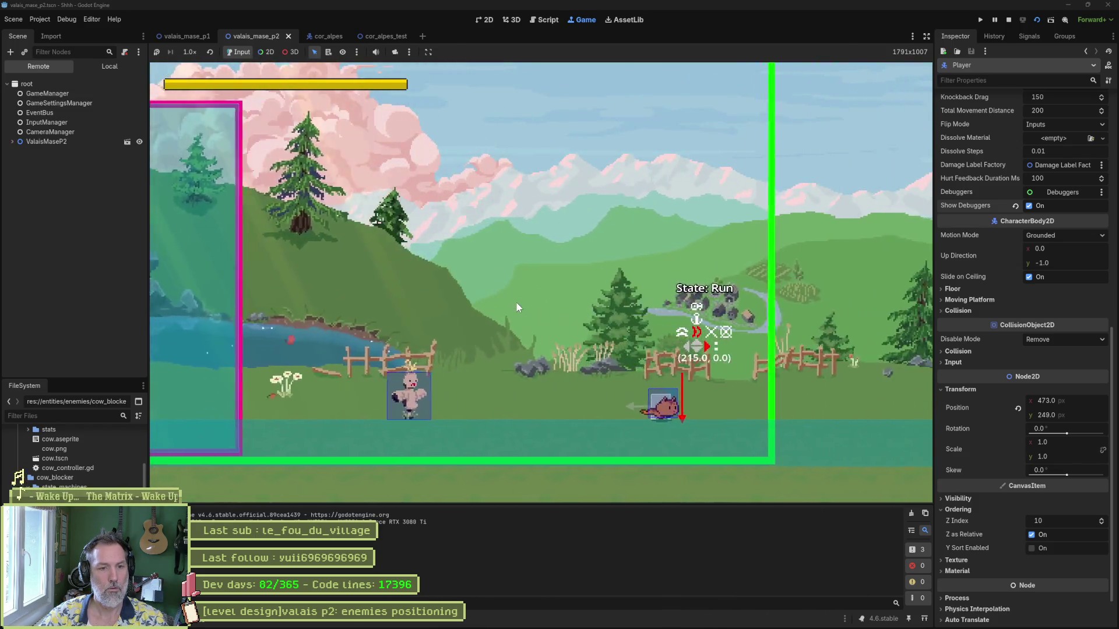
- Dash right onto the raised platform, grab its ledge, drop back down, then stop the game
key("shift")
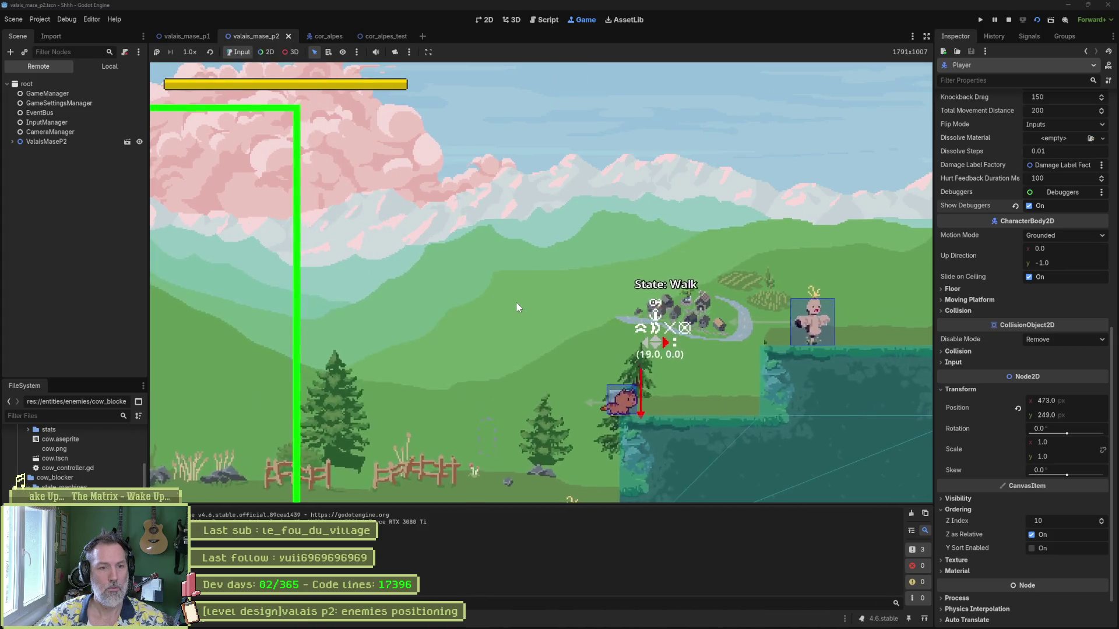
key("space")
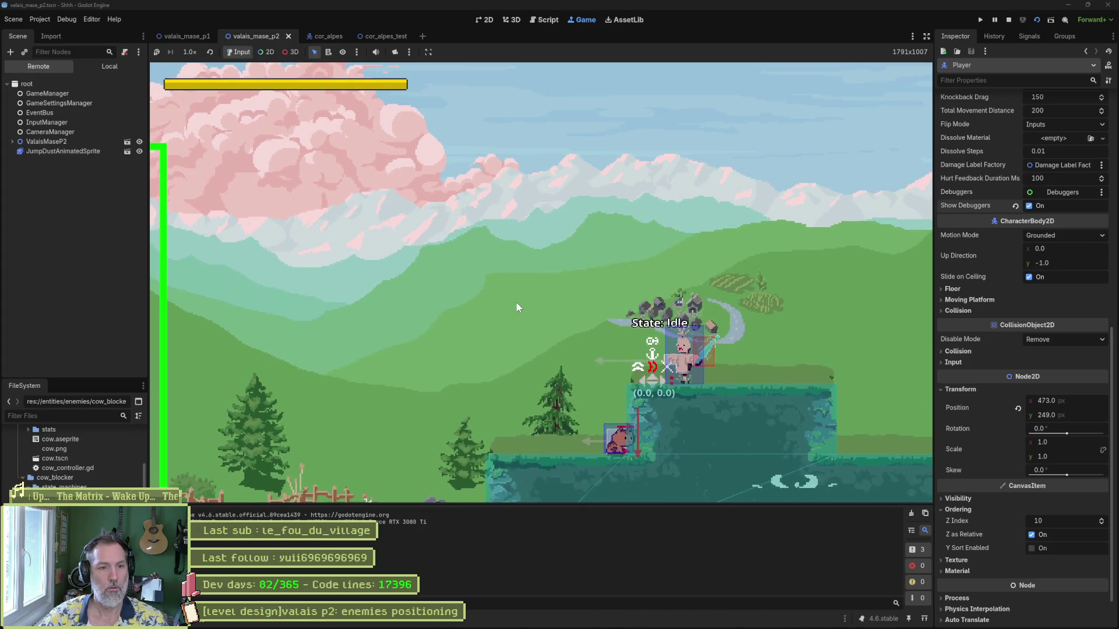
key("space")
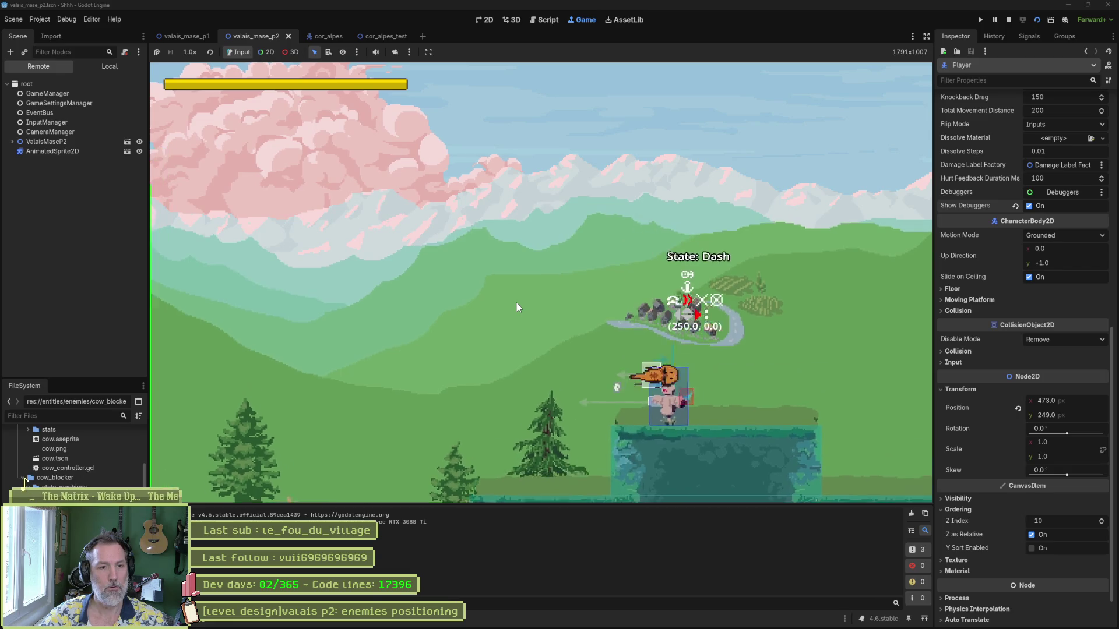
key("Left")
key("space")
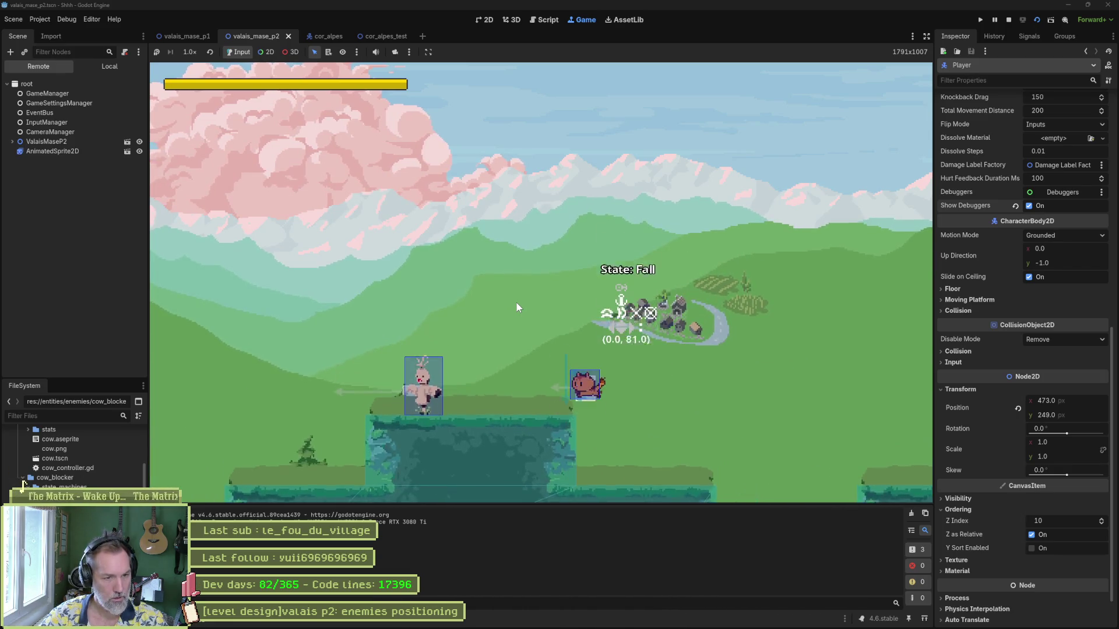
key("Down")
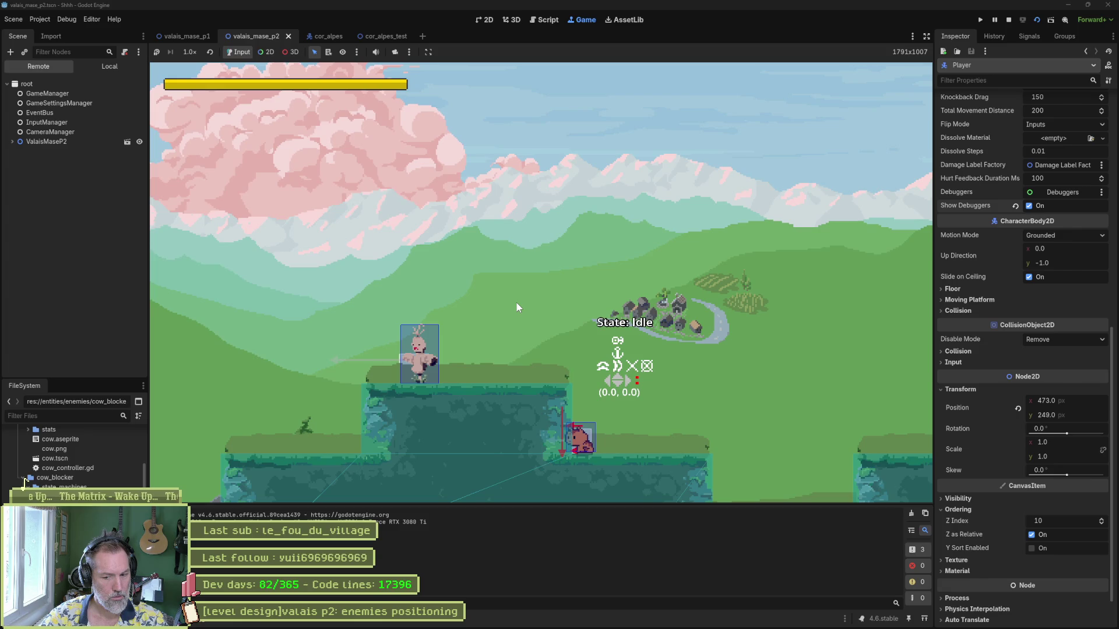
key("F8")
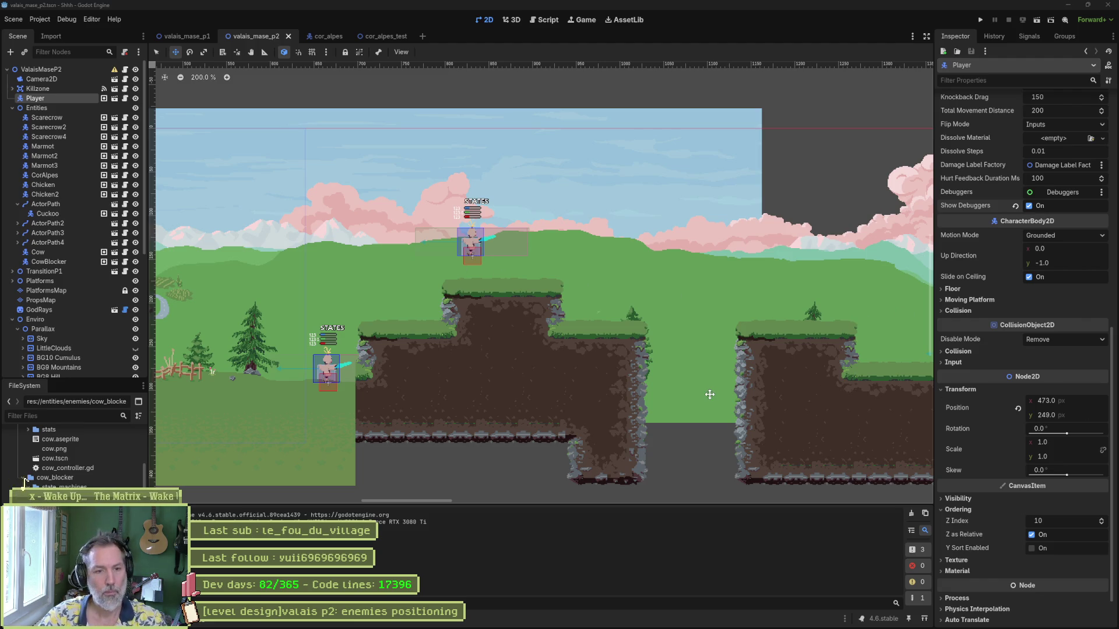
- Rerun the scene, wall-jump up the cliff, jump repeatedly beside the wall, then stop
key("F6")
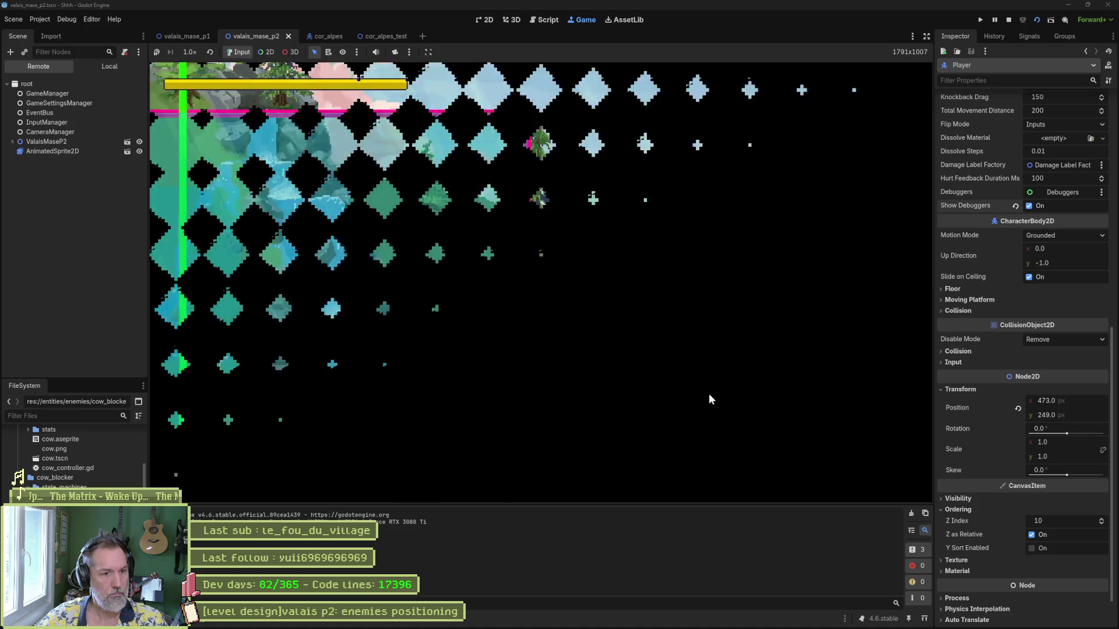
key("space")
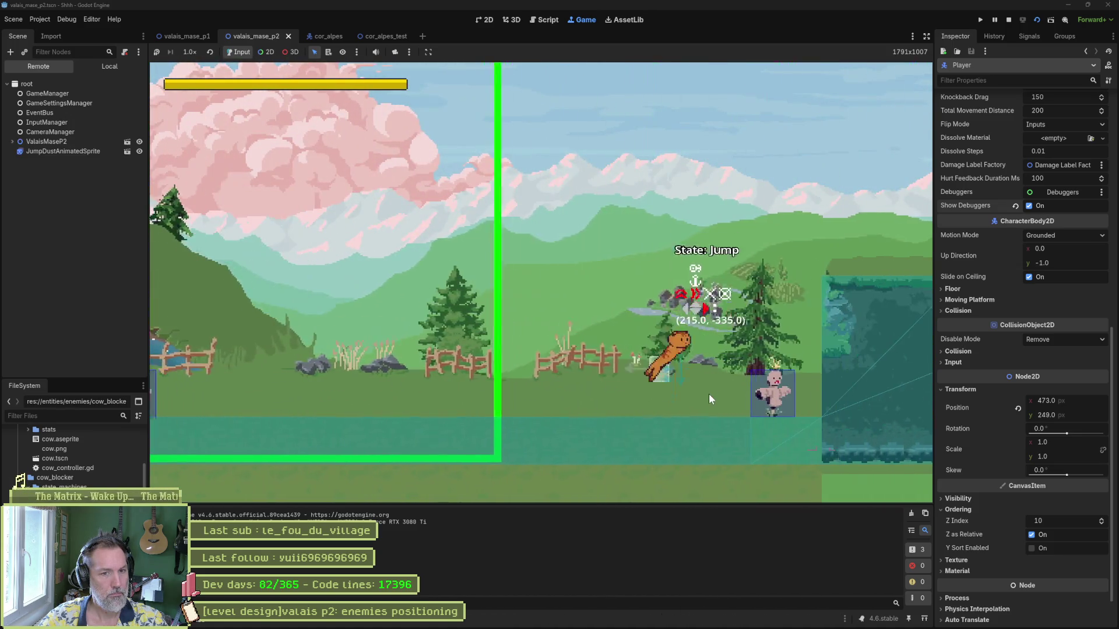
key("space")
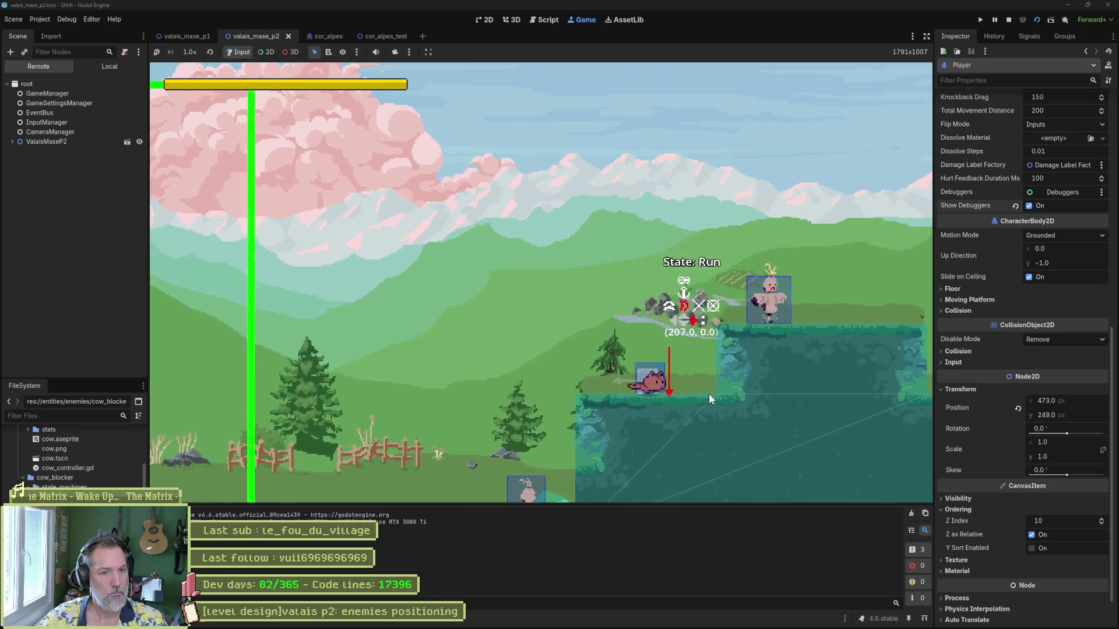
key("Left")
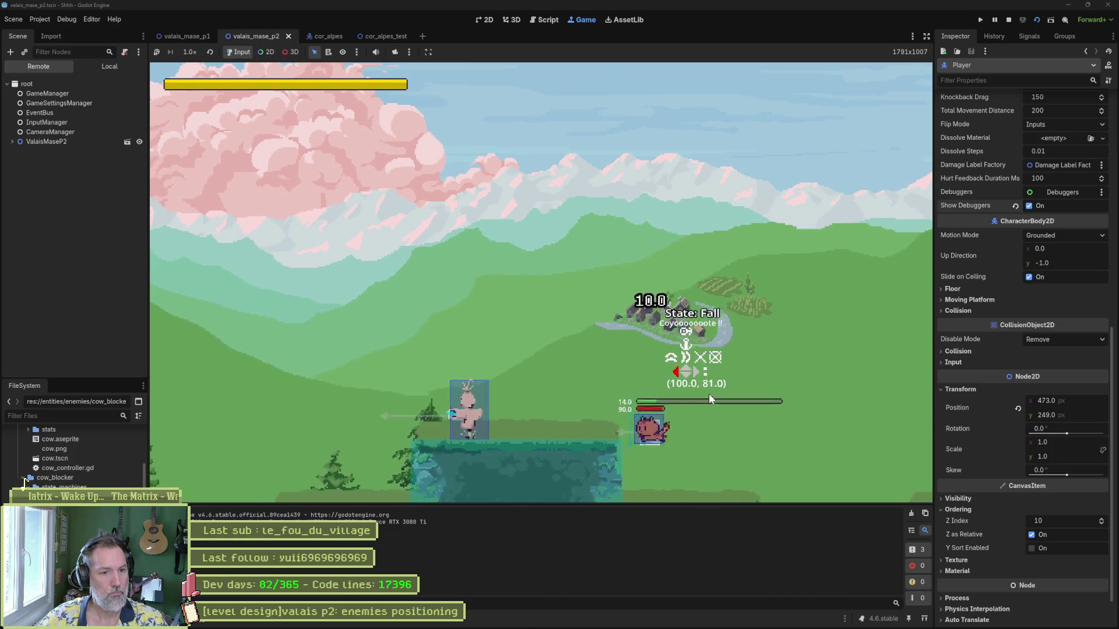
key("space")
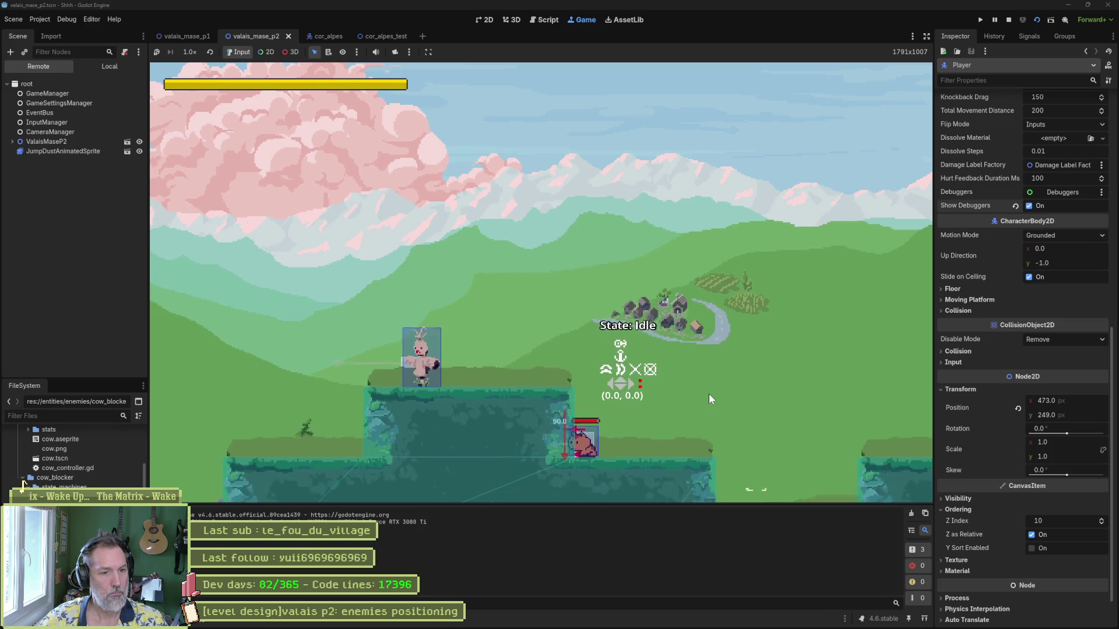
key("space")
key("space")
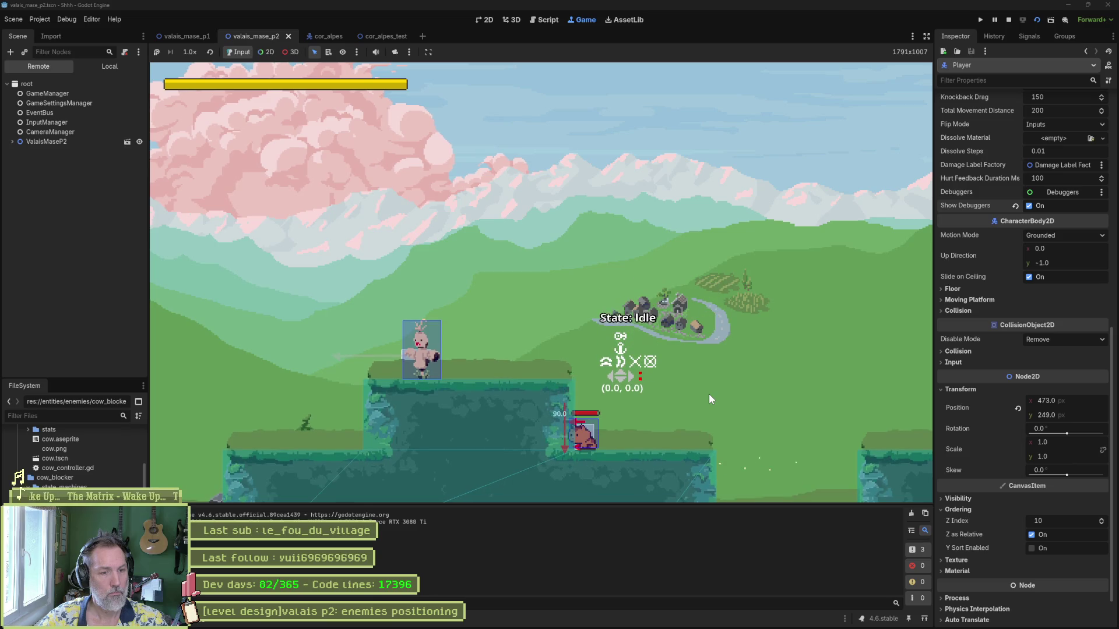
key("F8")
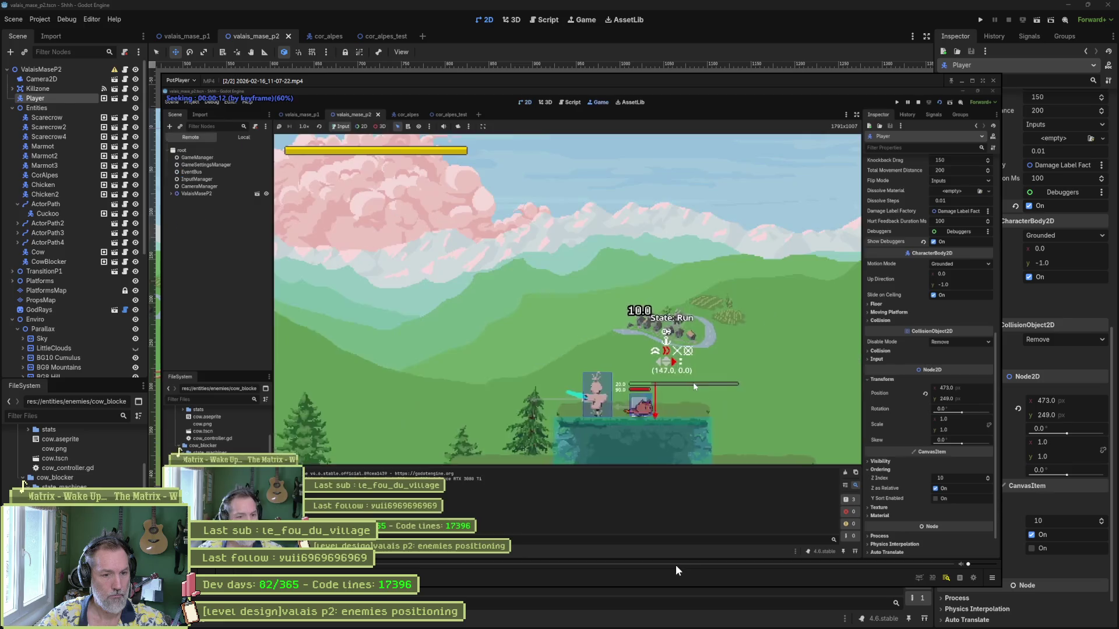
- Step the paused clip frame by frame through the wall slide until the character grabs the wall
key("f")
key("f")
key("f")
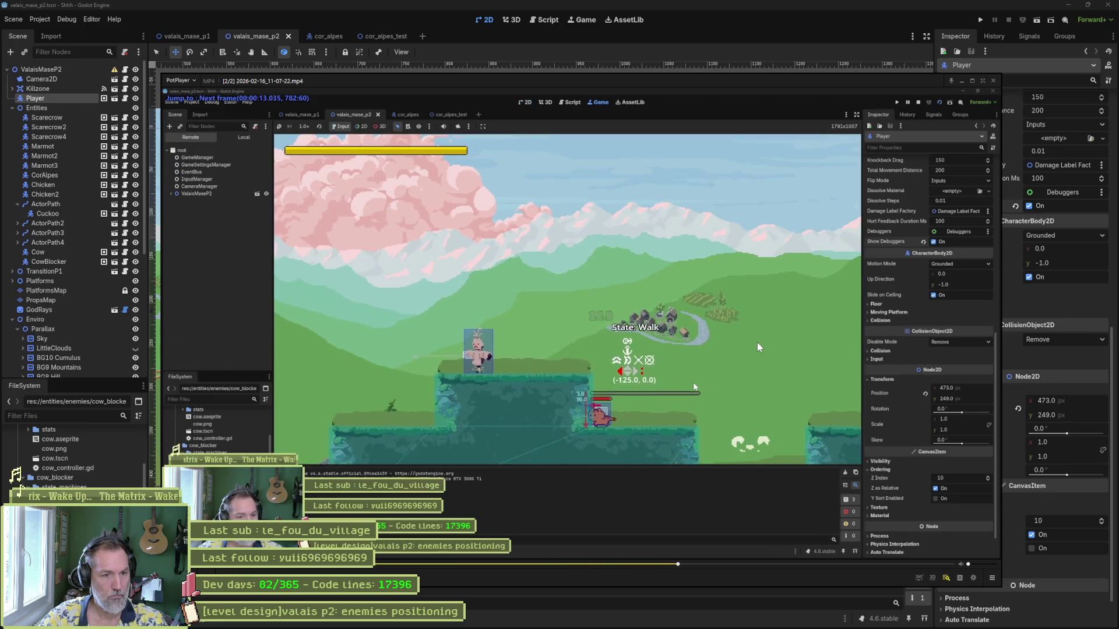
key("f")
key("f")
key("f")
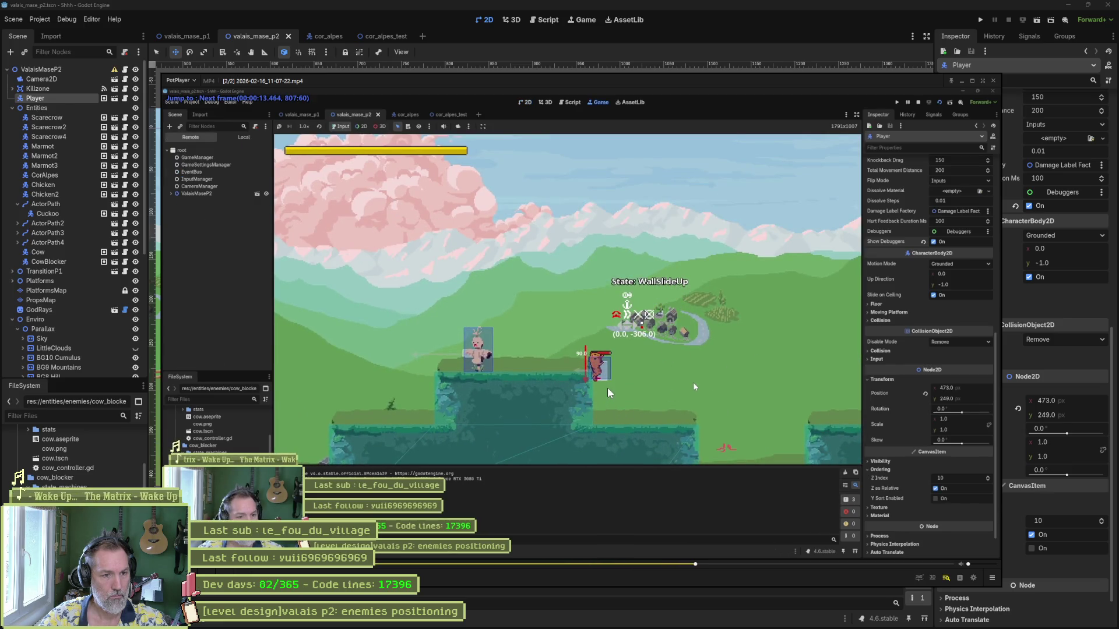
key("d")
key("d")
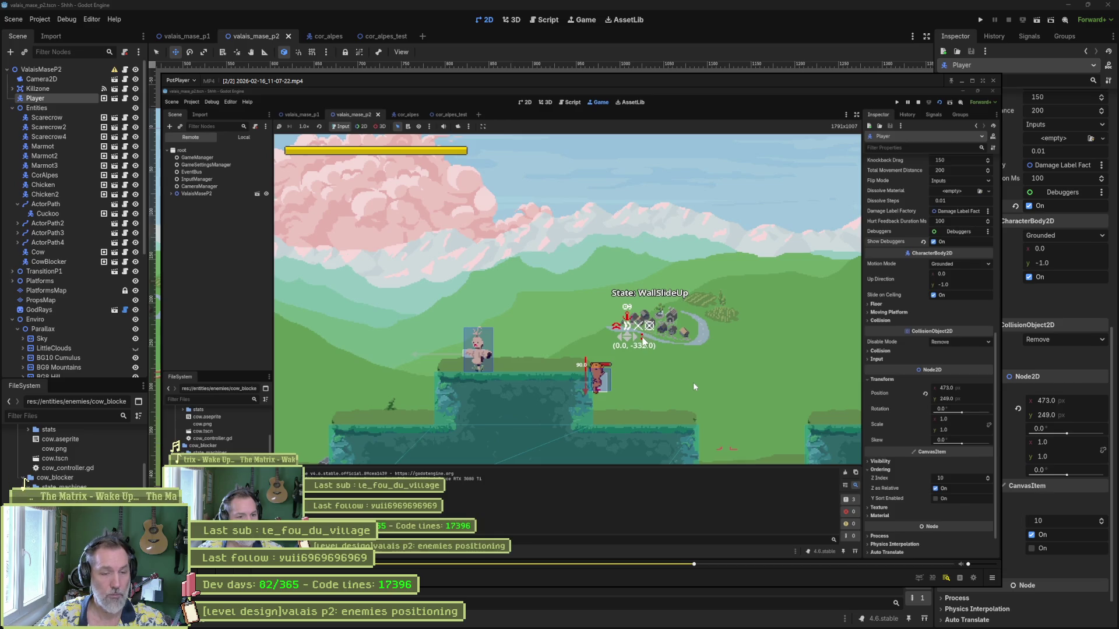
key("f")
key("f")
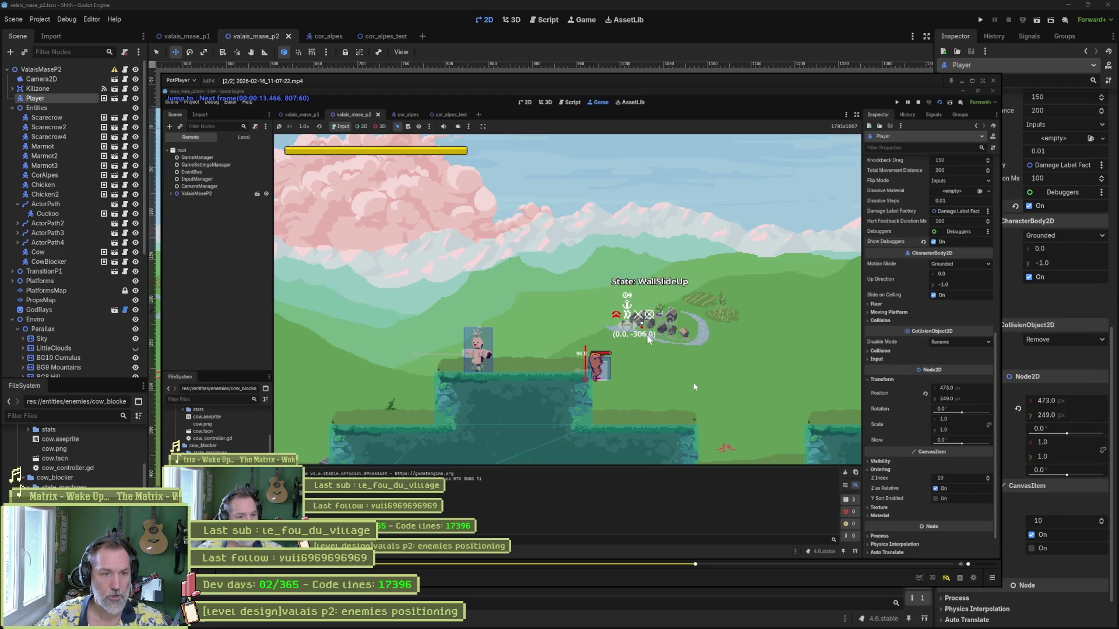
key("f")
key("f")
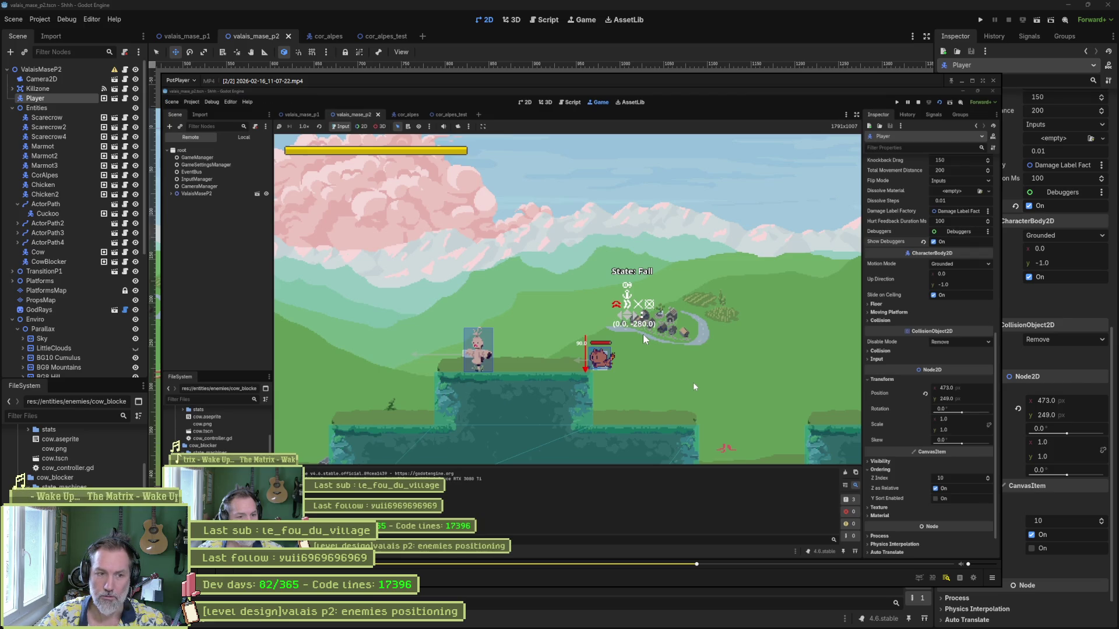
key("f")
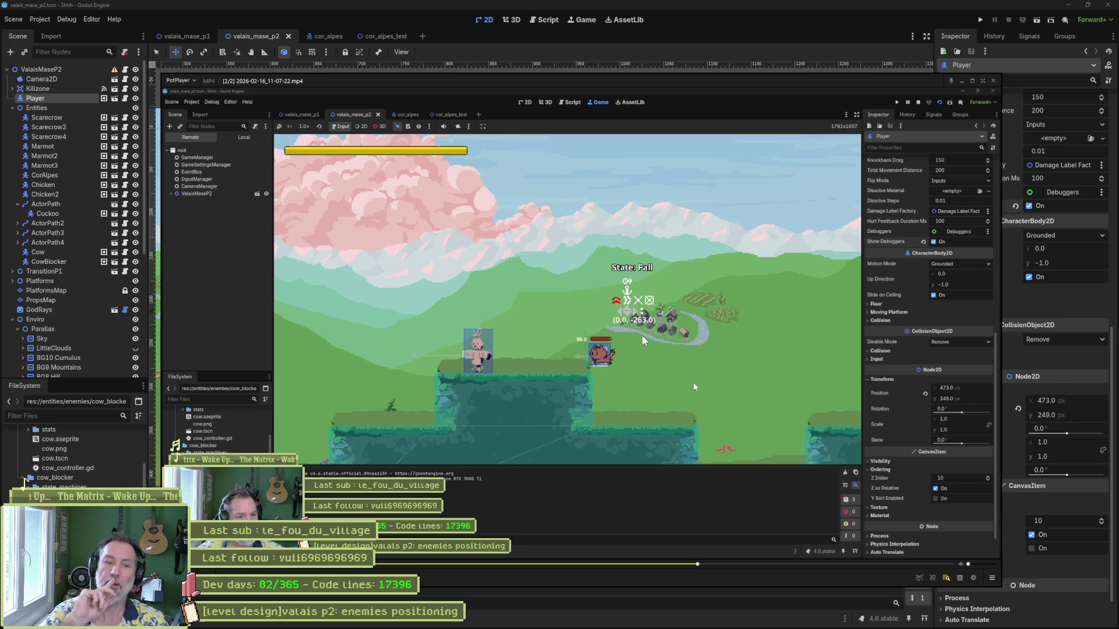
key("f")
key("f")
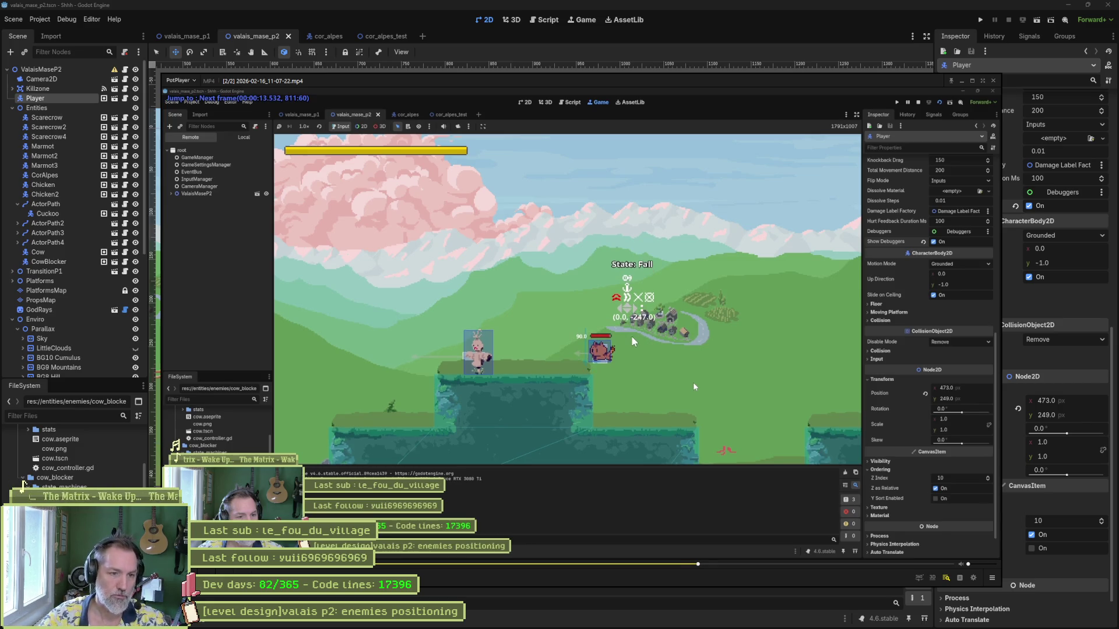
key("f")
key("f")
key("f")
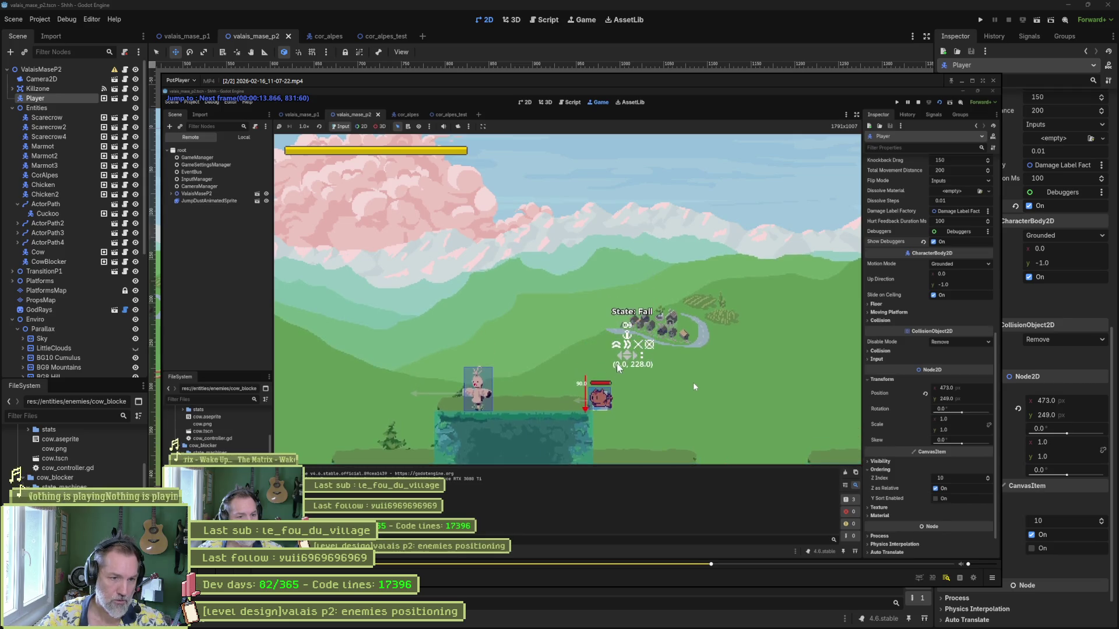
key("f")
key("f")
key("f")
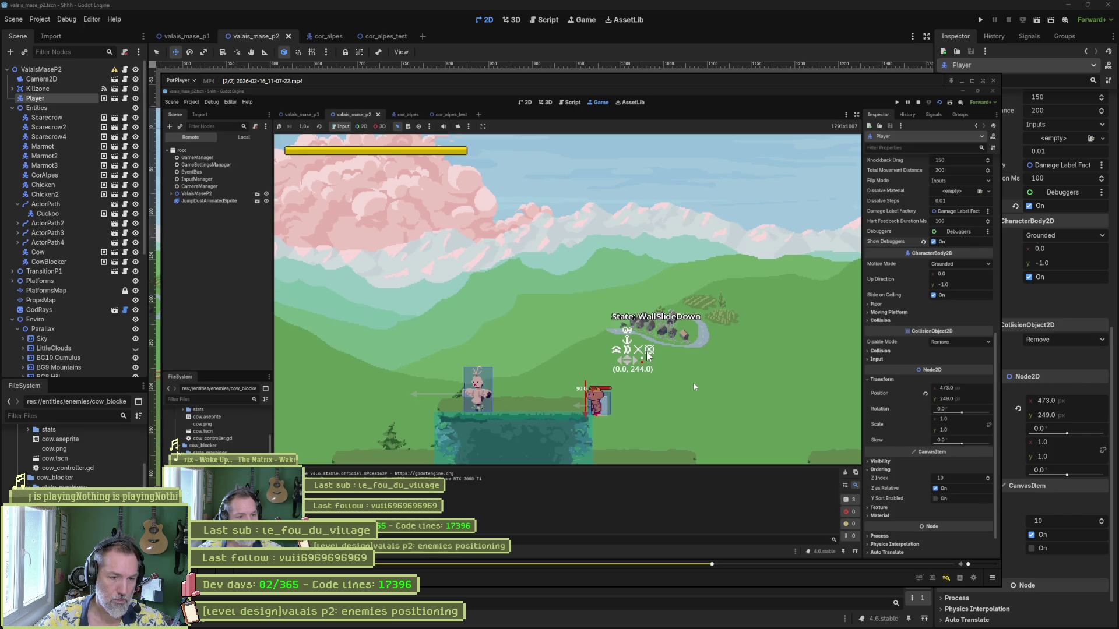
key("f")
key("f")
key("f")
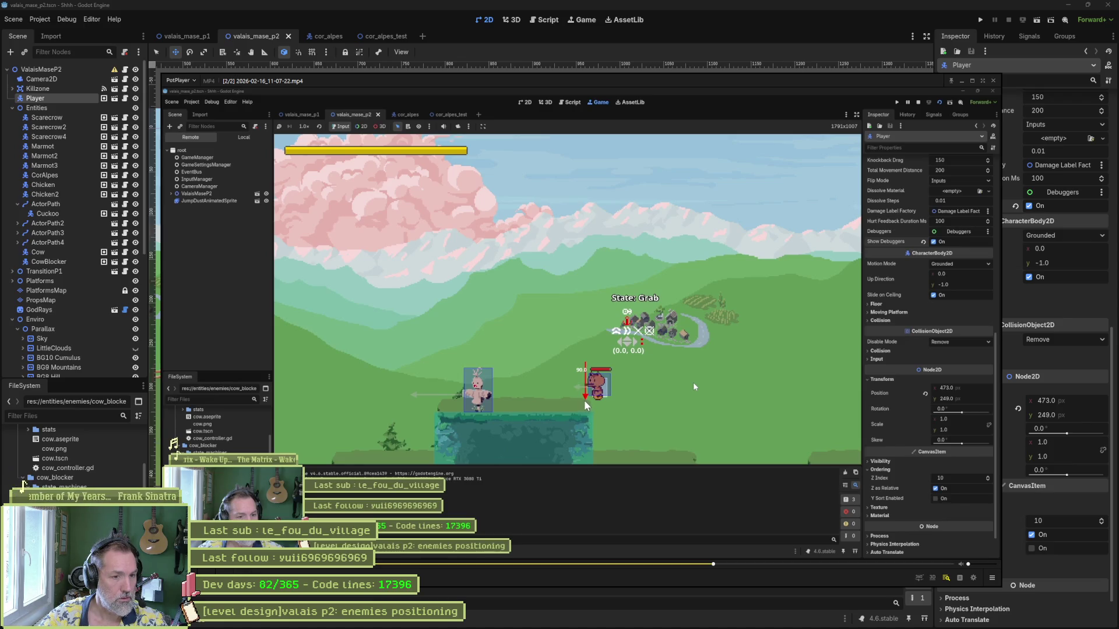
- Step forward through the fall until landing, then through the next wall slide
key("f")
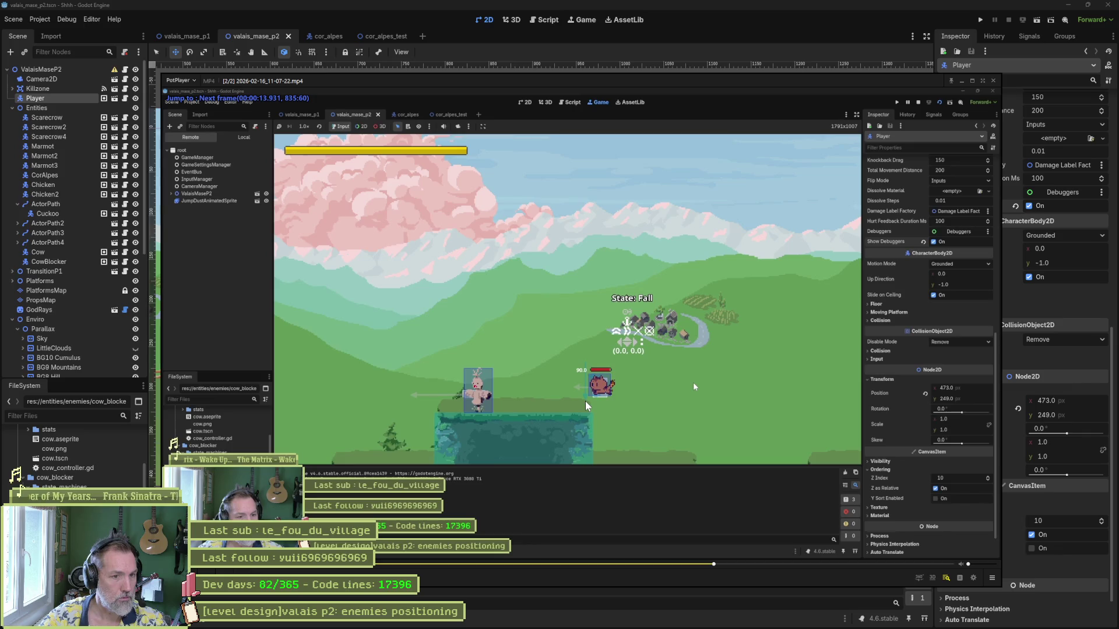
key("f")
key("f")
key("f")
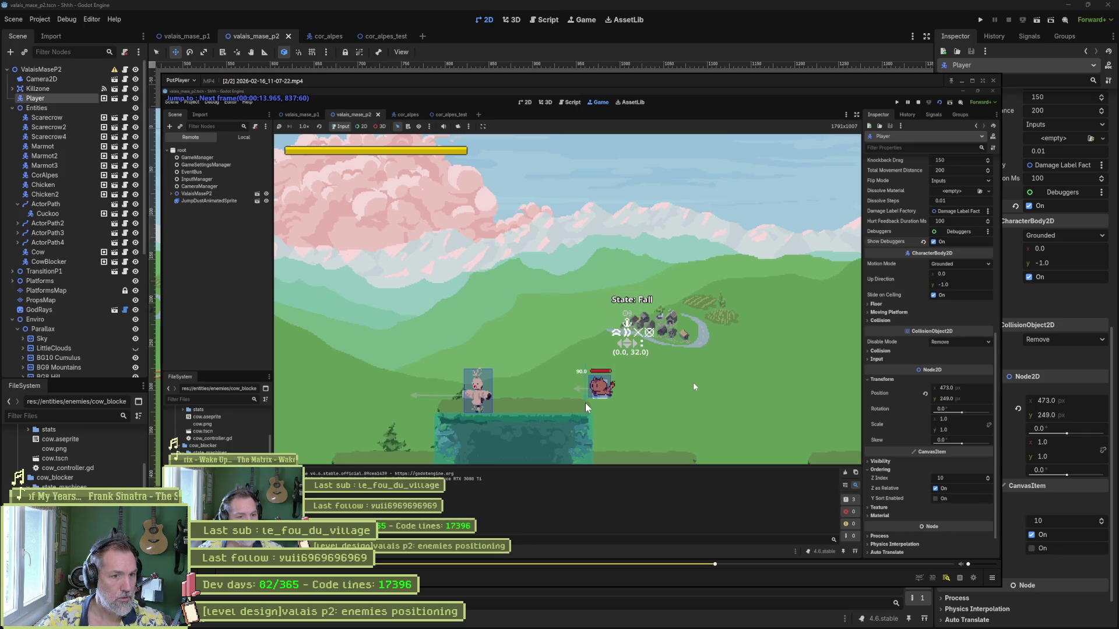
key("f")
key("f")
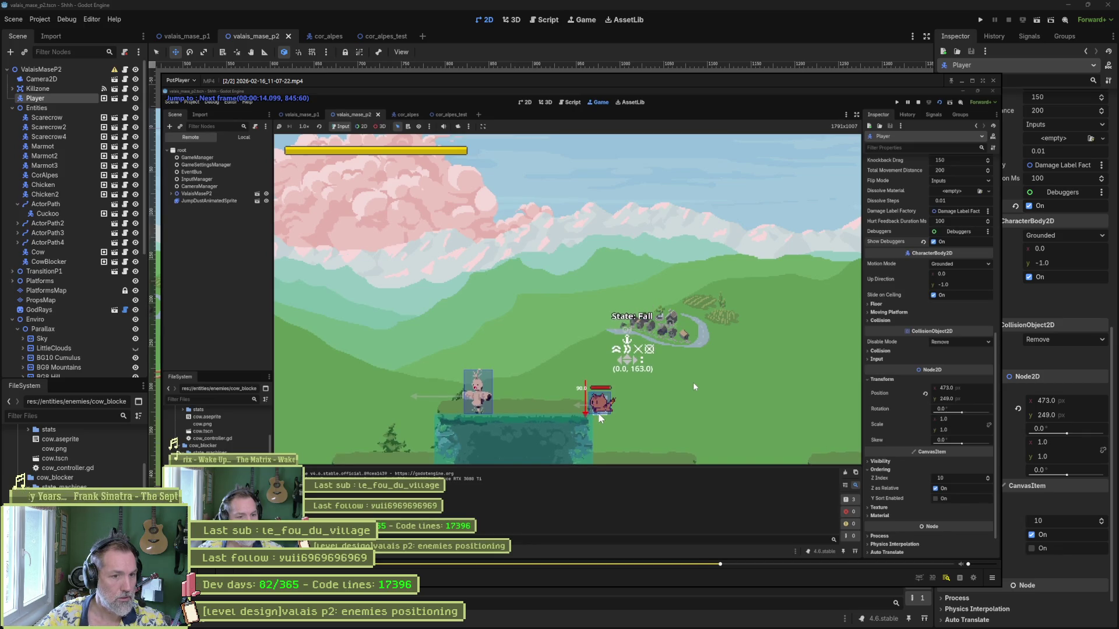
key("f")
key("f")
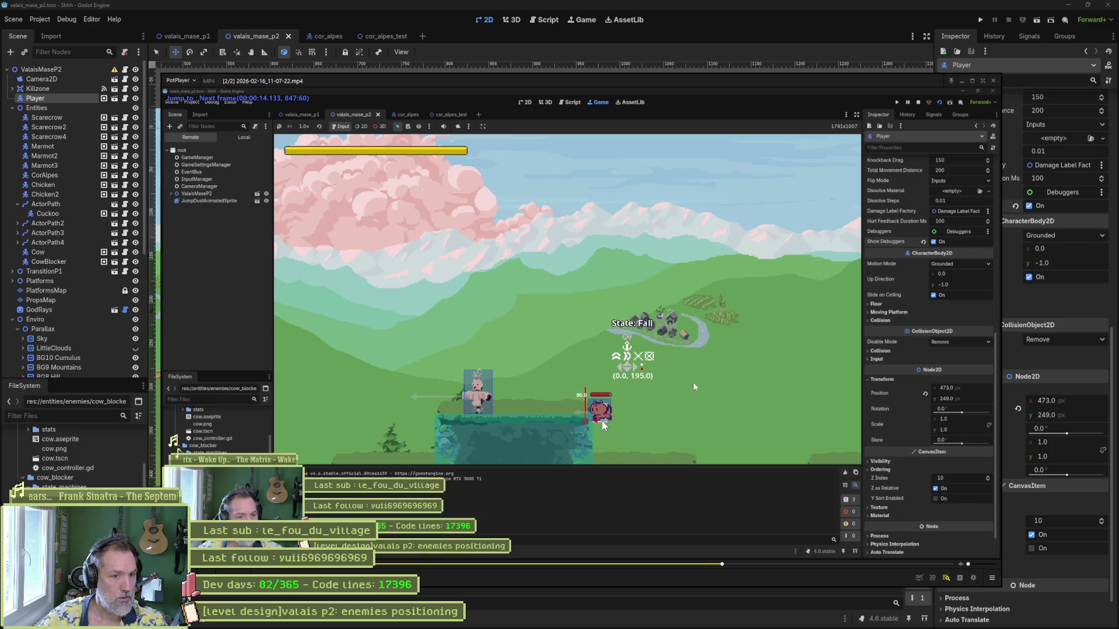
key("f")
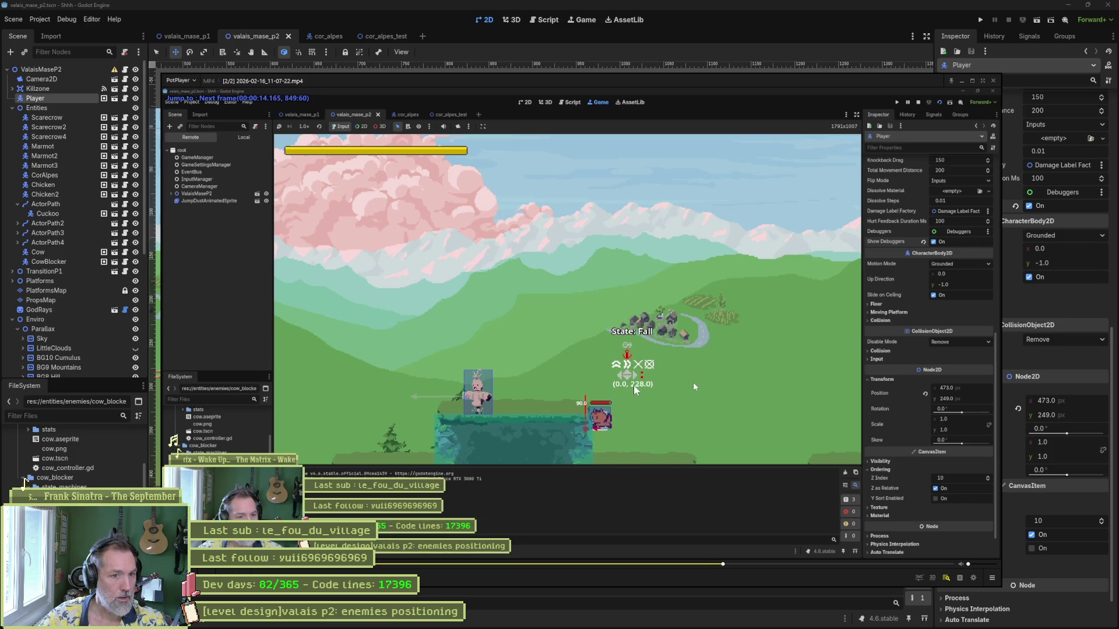
key("f")
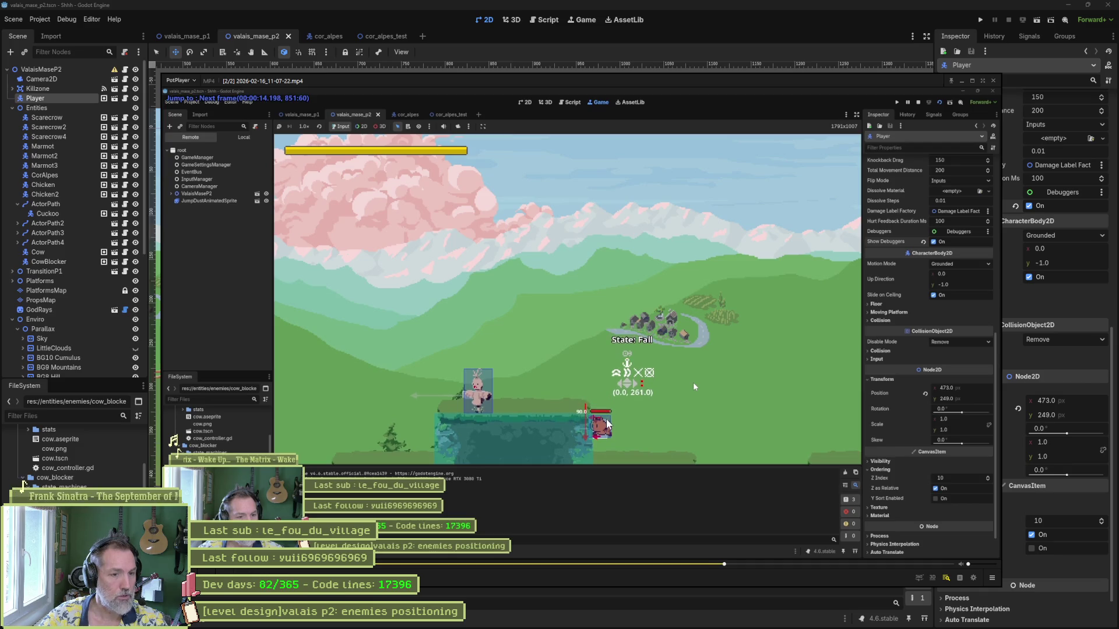
key("f")
key("f")
key("f")
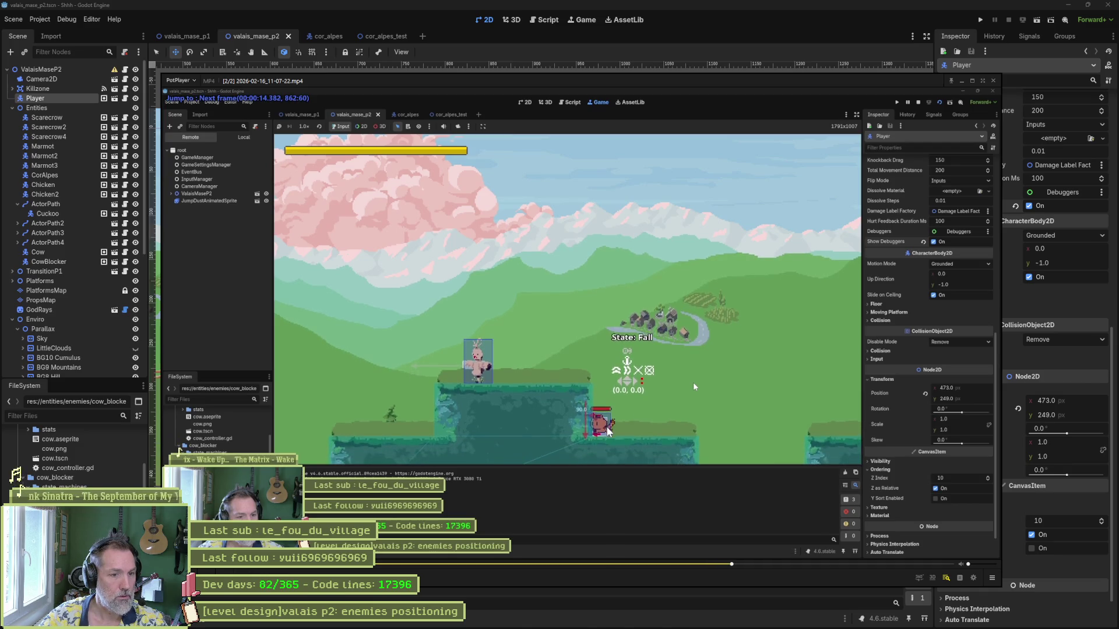
key("f")
key("f")
key("f")
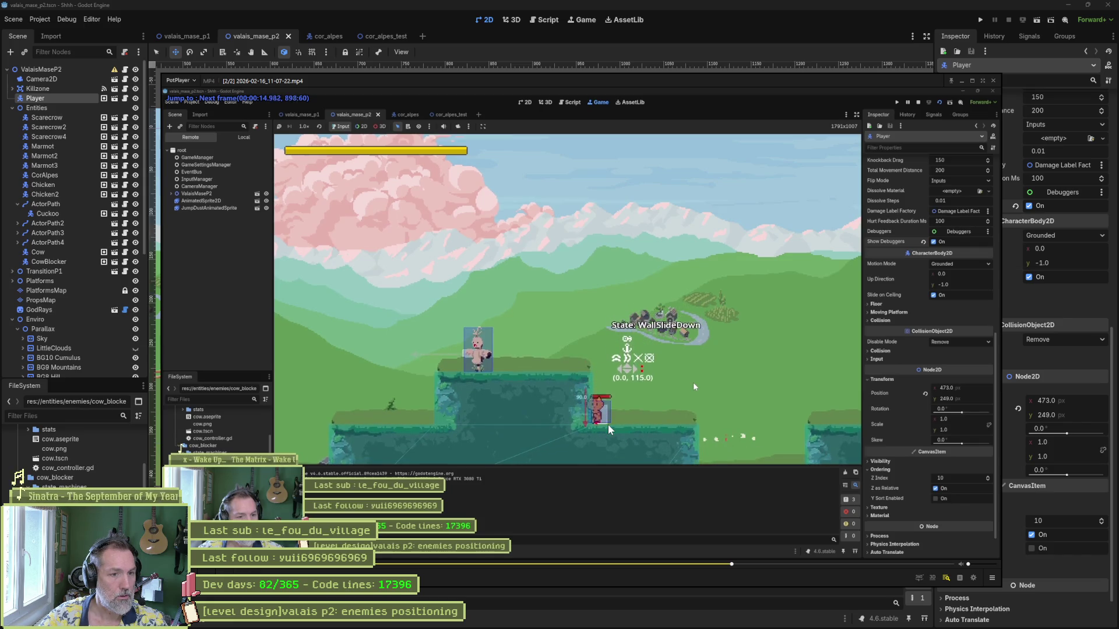
key("f")
key("f")
key("f")
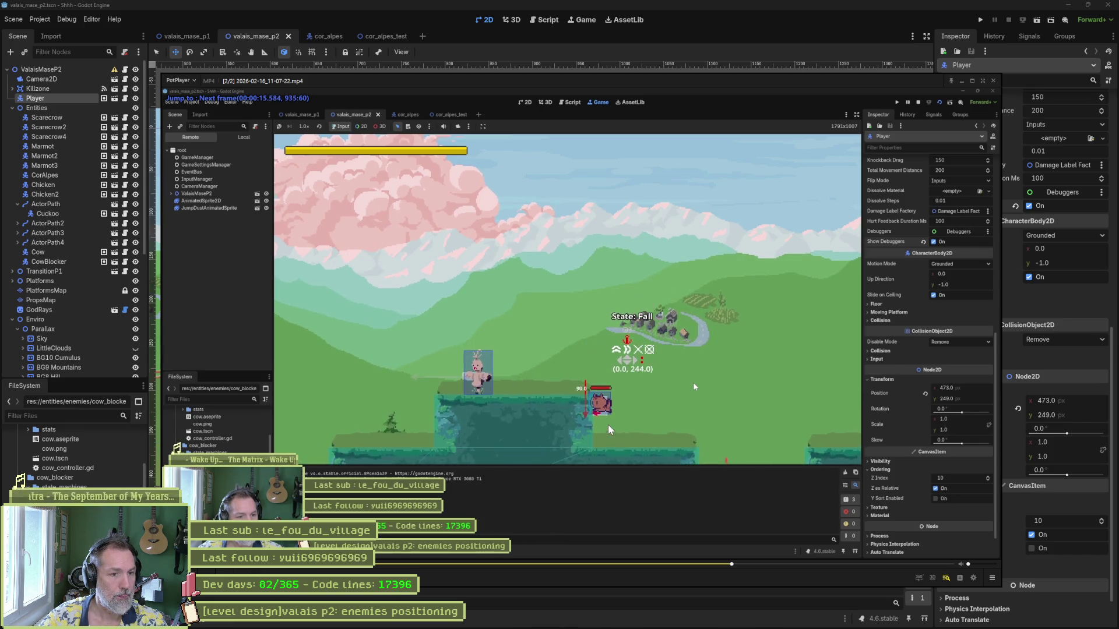
- Resume playback, then step back and forth between the wall slide and the grab
key("space")
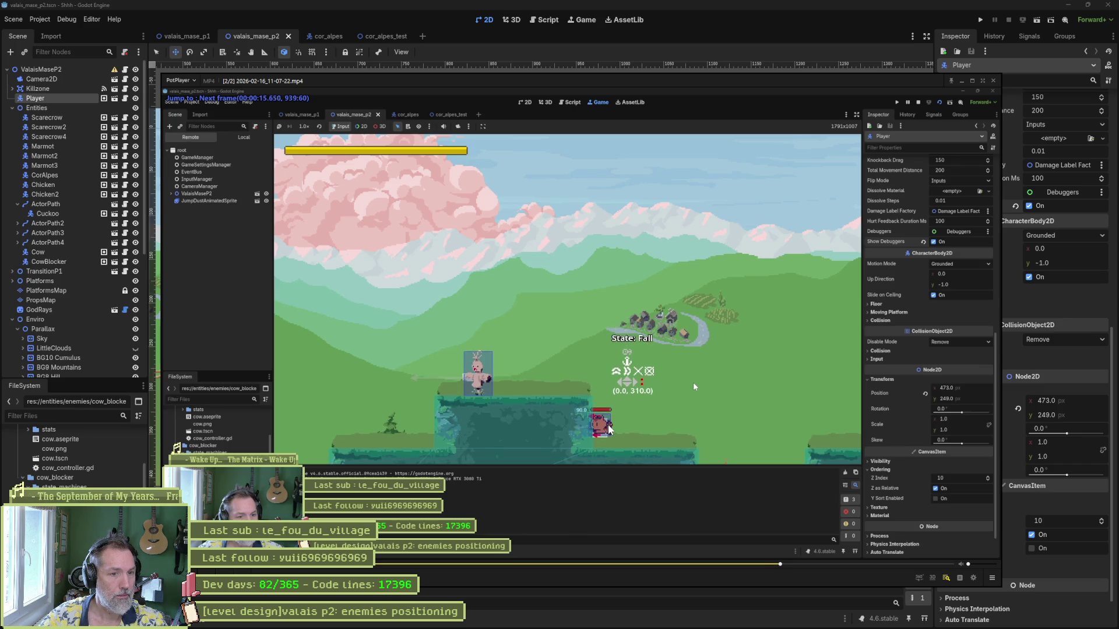
key("d")
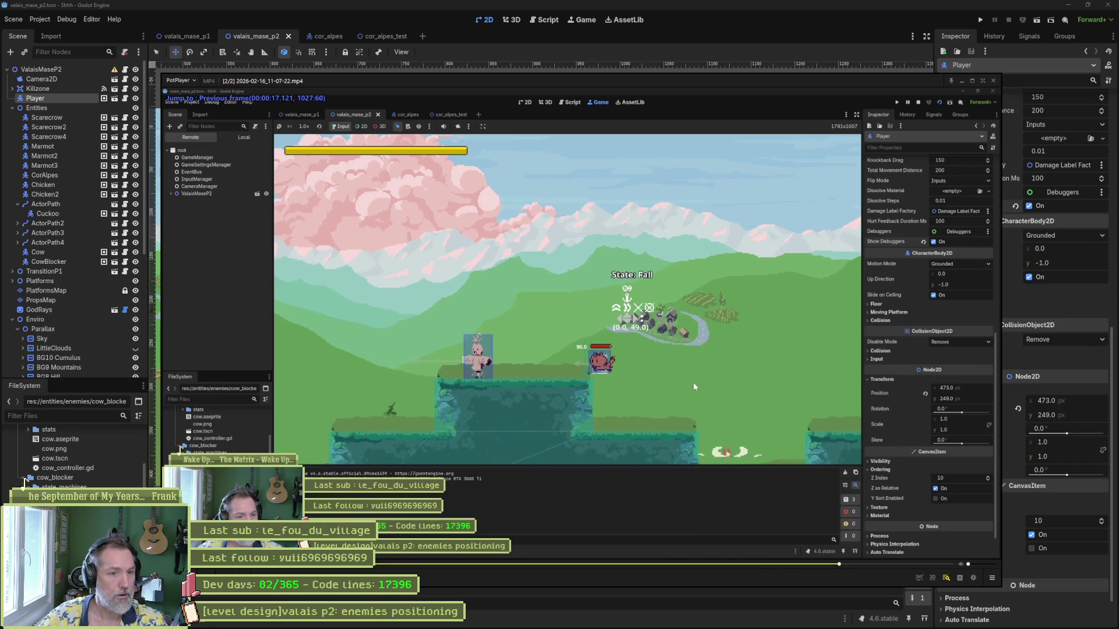
key("d")
key("d")
key("d")
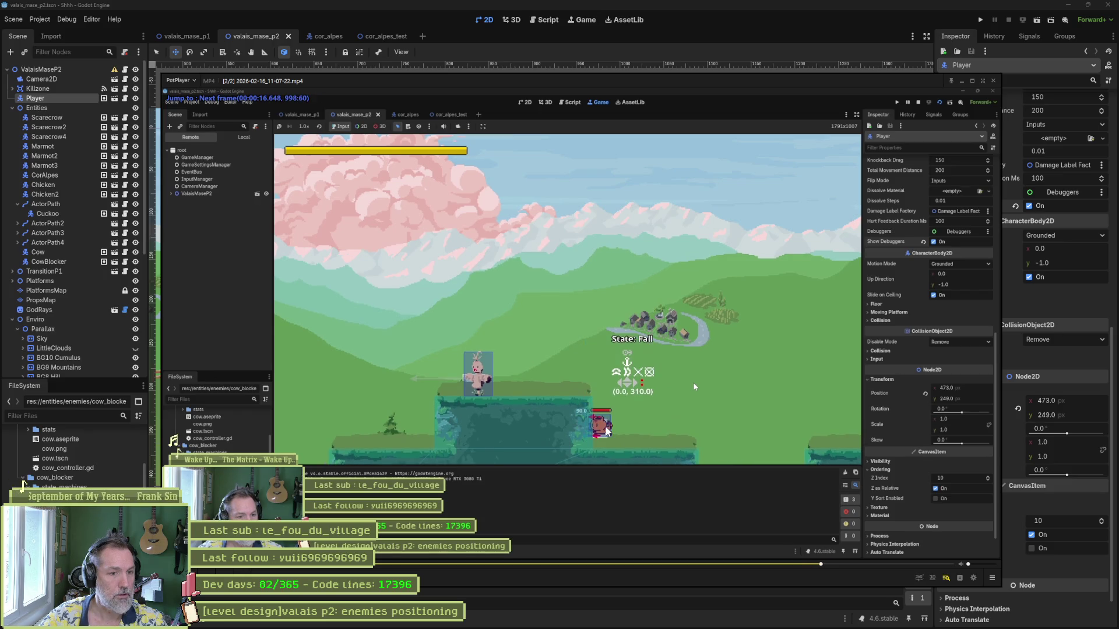
key("f")
key("f")
key("f")
key("f")
key("f")
key("f")
key("f")
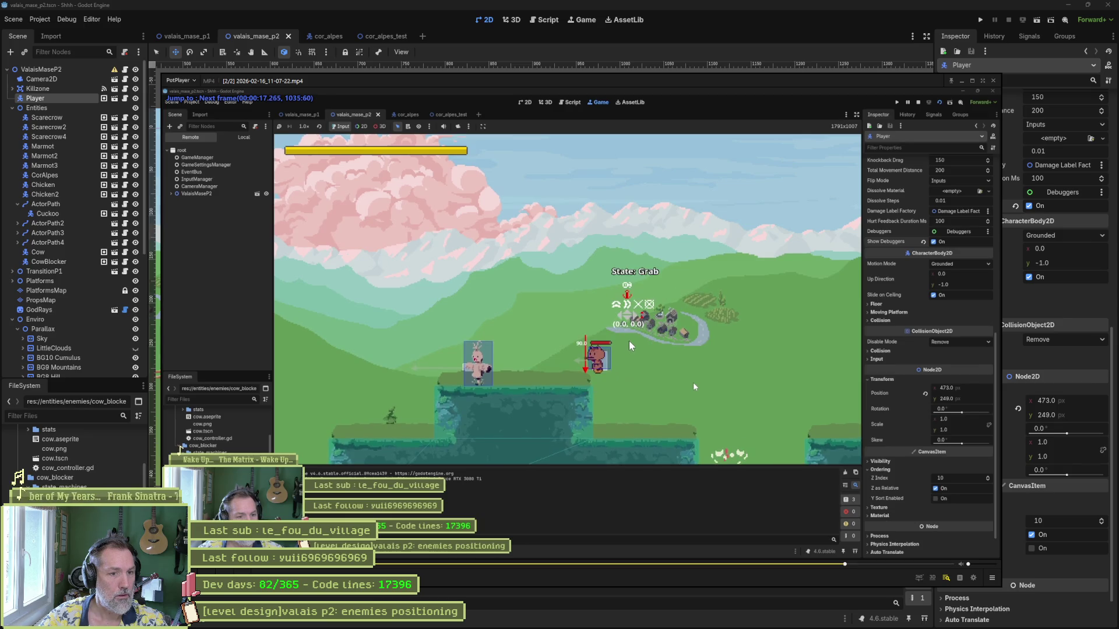
key("d")
key("d")
key("d")
key("f")
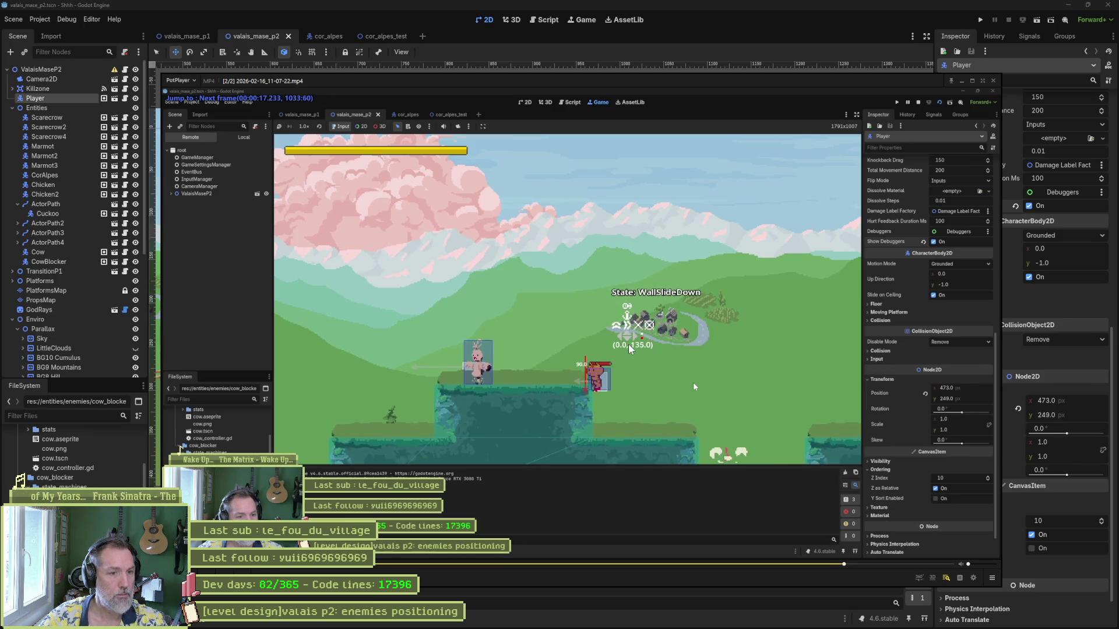
key("f")
key("f")
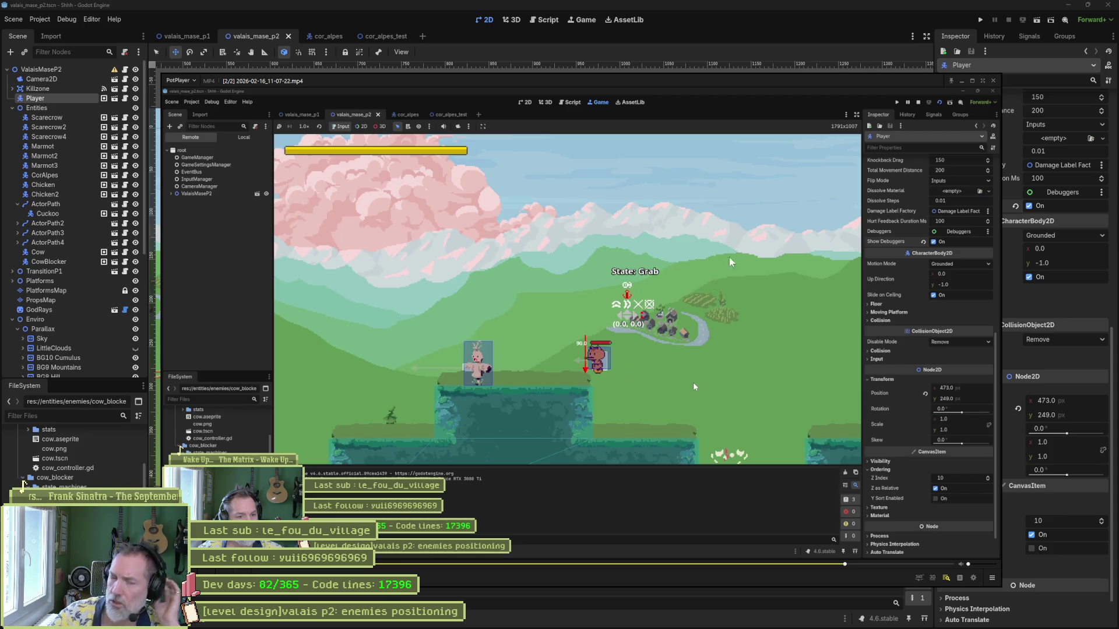
- Close PotPlayer and reopen the Shhh project from Godot's Project Manager
left_click(791, 43)
left_click(1065, 17)
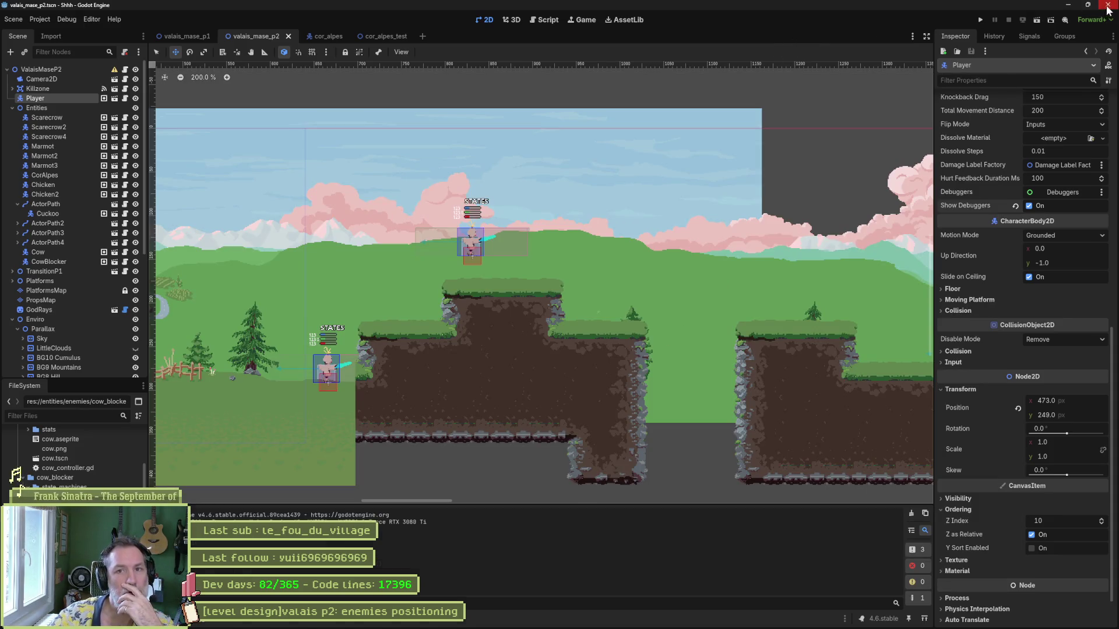
key("alt+Tab")
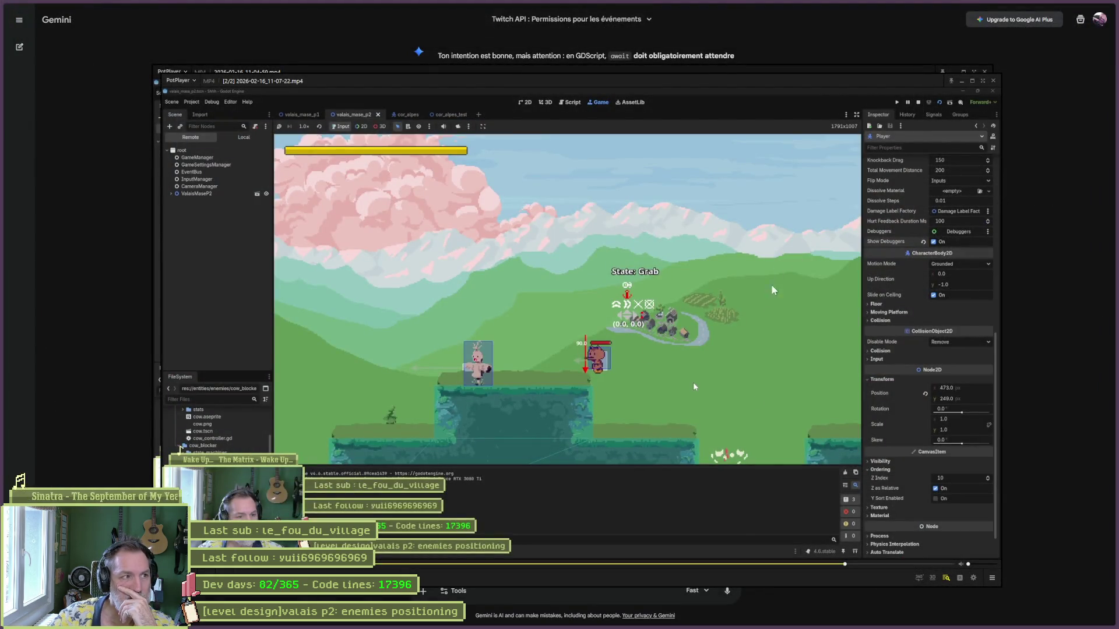
left_click(693, 619)
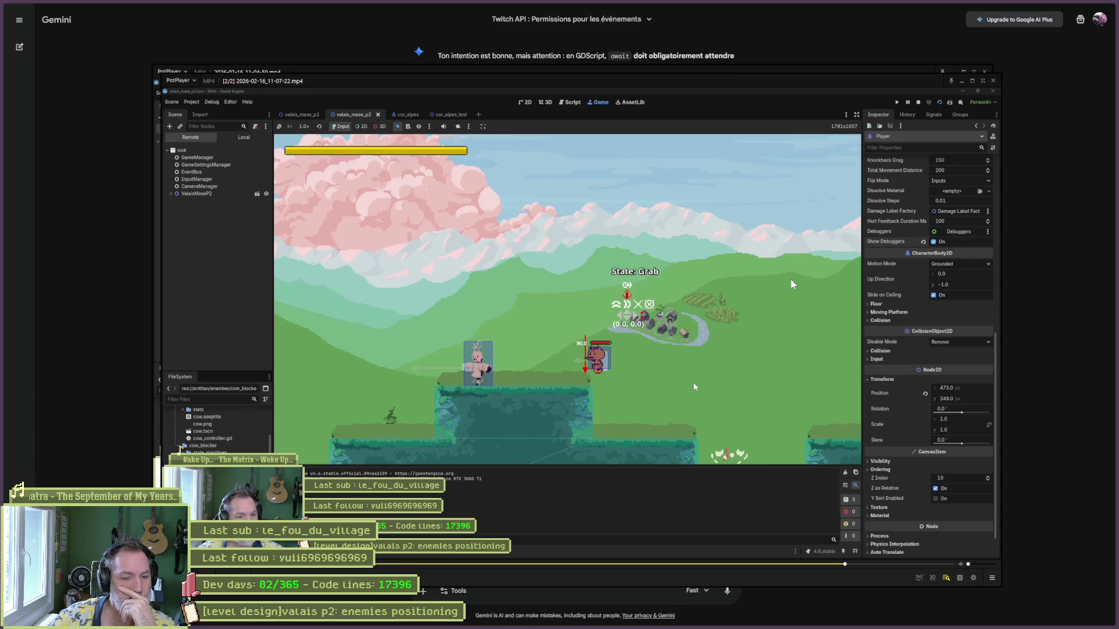
double_click(446, 198)
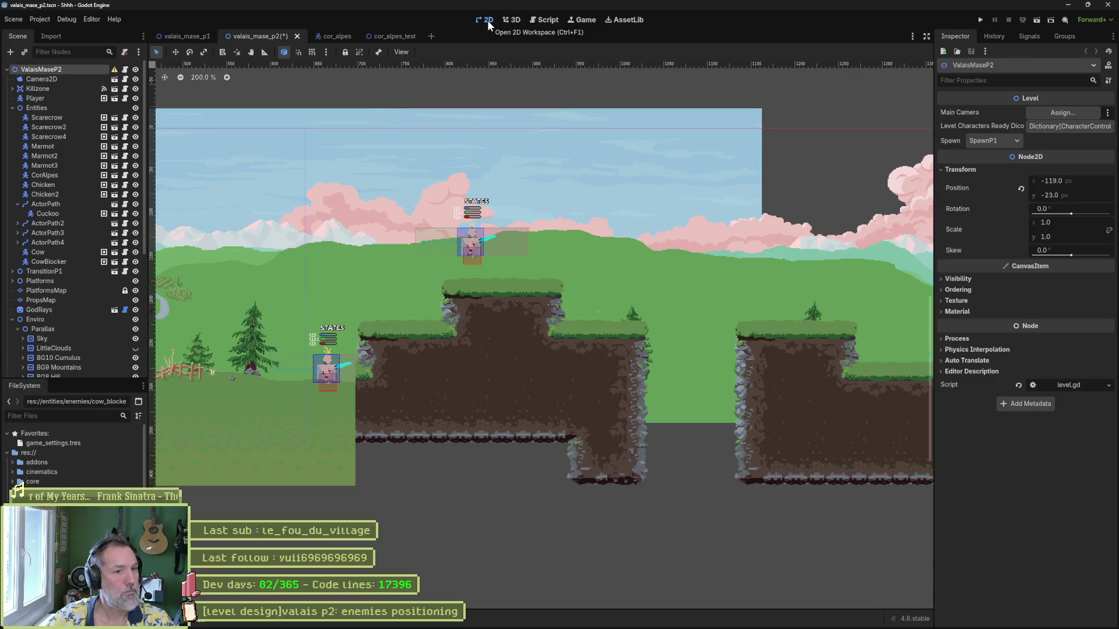
- Move the SpawnDebug marker further right and higher, to 1098, 205
scroll(90, 314, "down", 5)
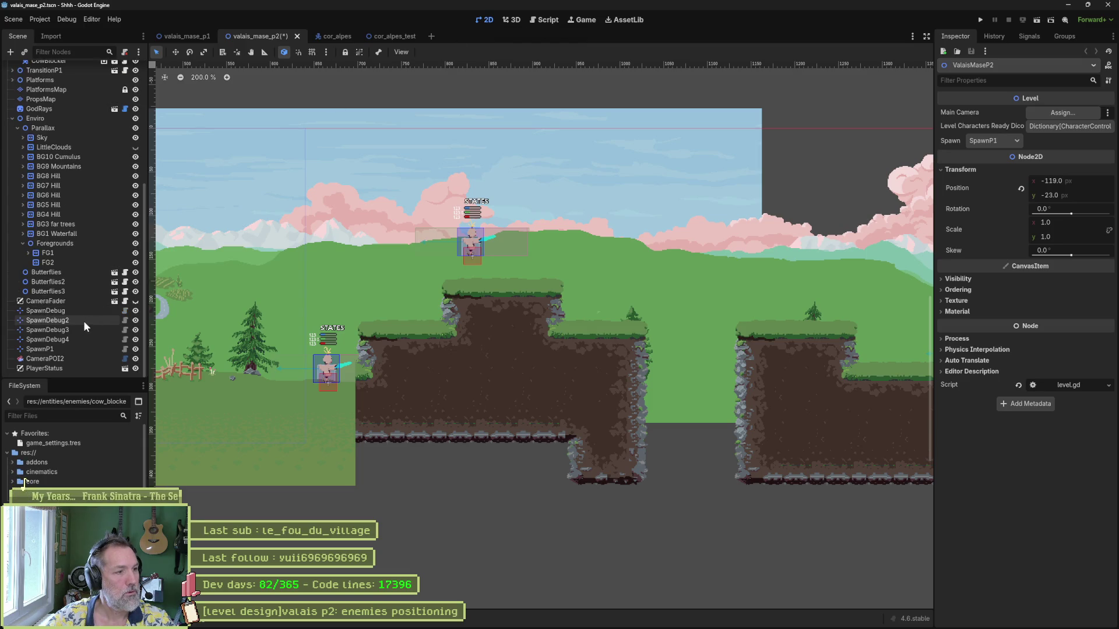
left_click(82, 313)
left_click(85, 321)
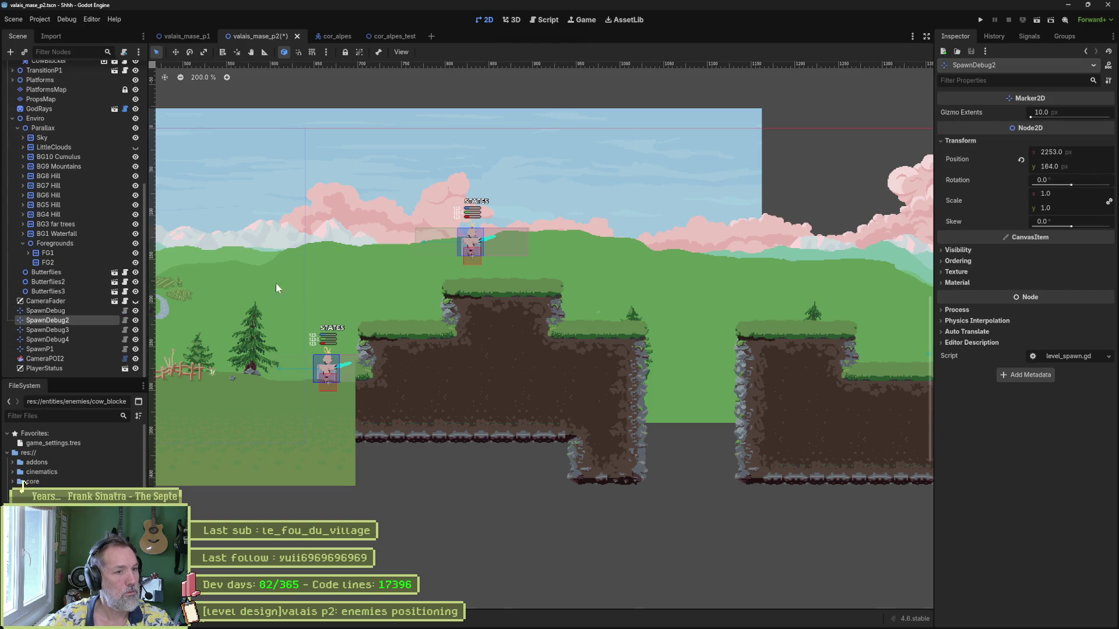
scroll(326, 281, "down", 6)
key("w")
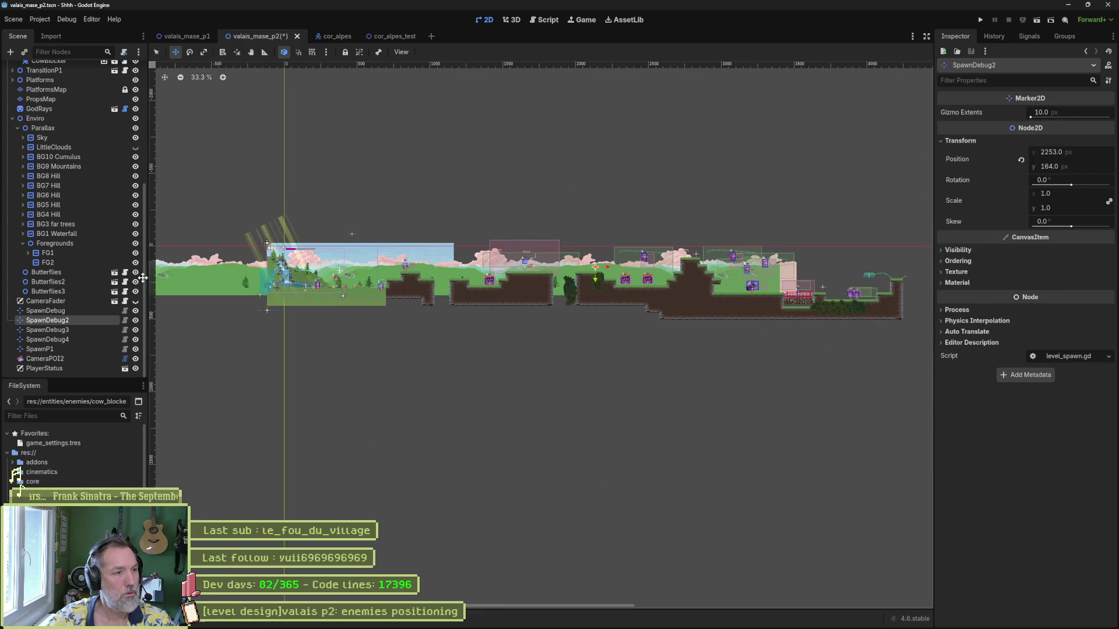
left_click(93, 312)
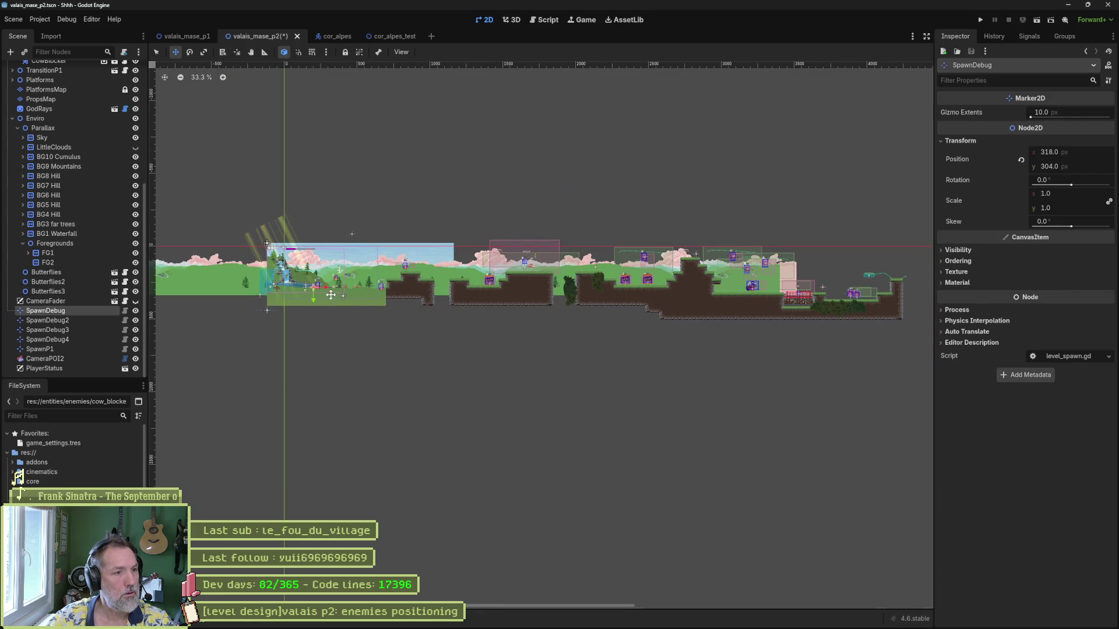
left_click_drag(330, 295, 445, 279)
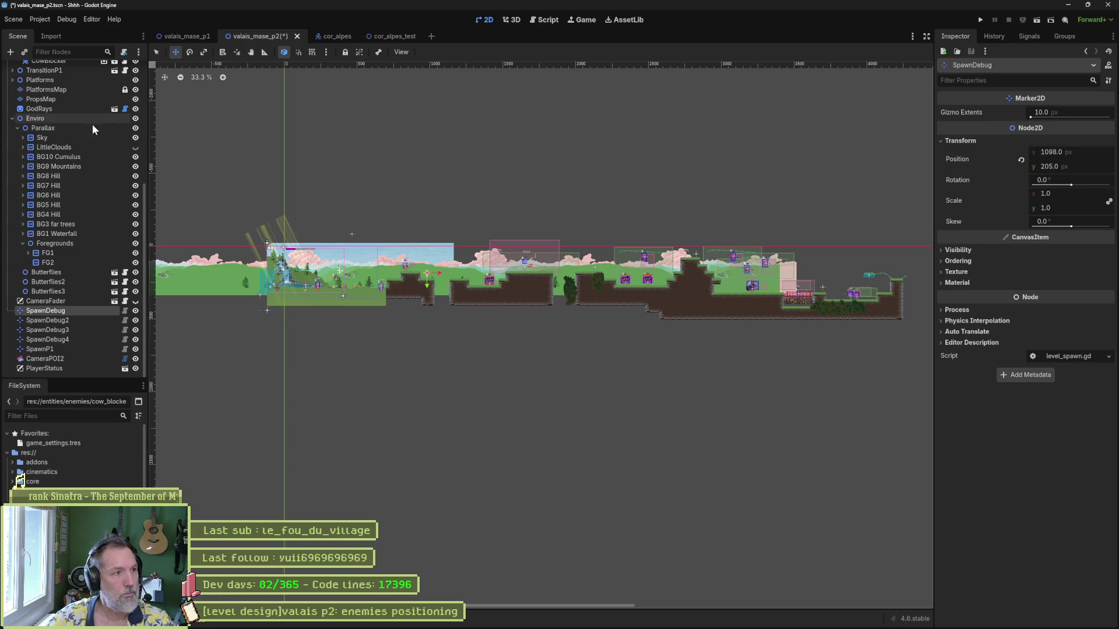
- Set the ValaisMaseP2 root's Spawn to SpawnDebug, then save and run with F6
scroll(65, 130, "up", 5)
left_click(53, 69)
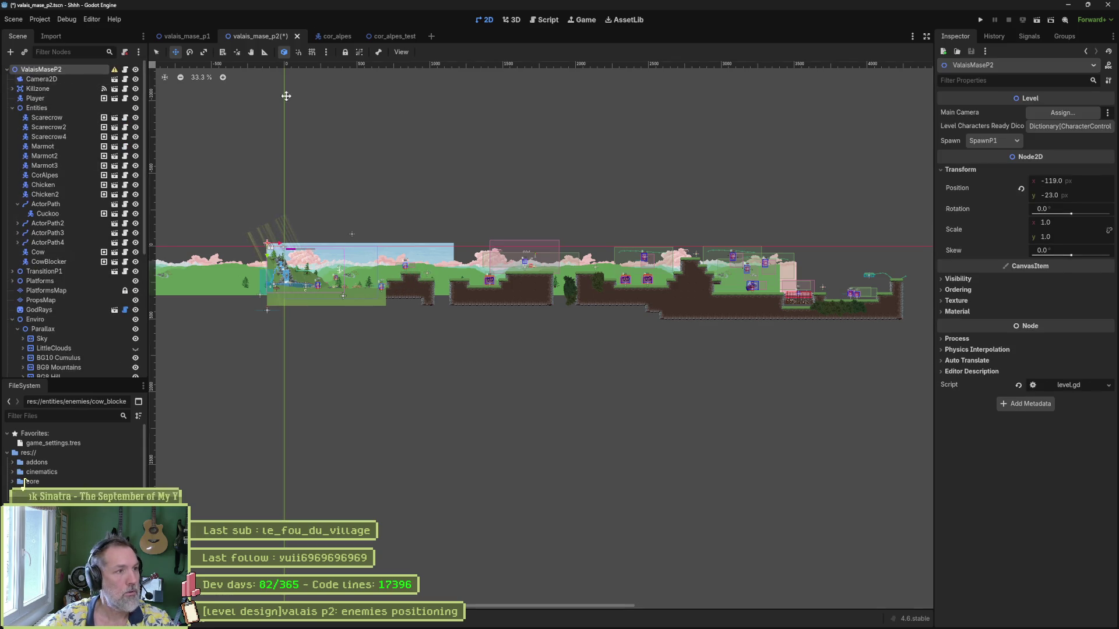
left_click(998, 142)
left_click(1000, 155)
key("F6")
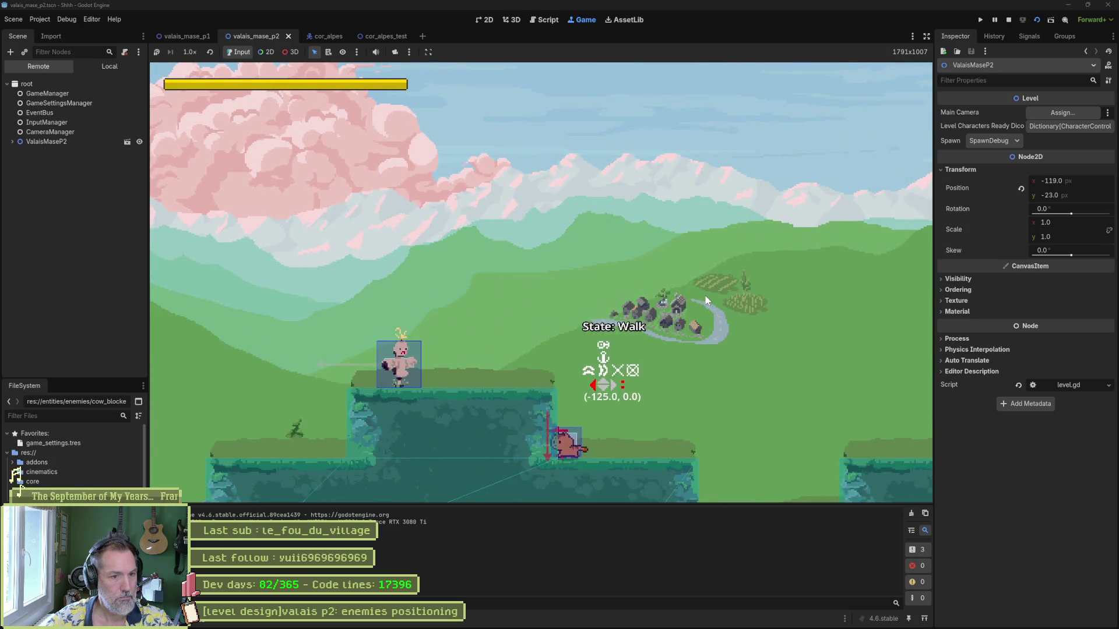
- Walk and jump the character from the debug spawn, then stop the game
key("space")
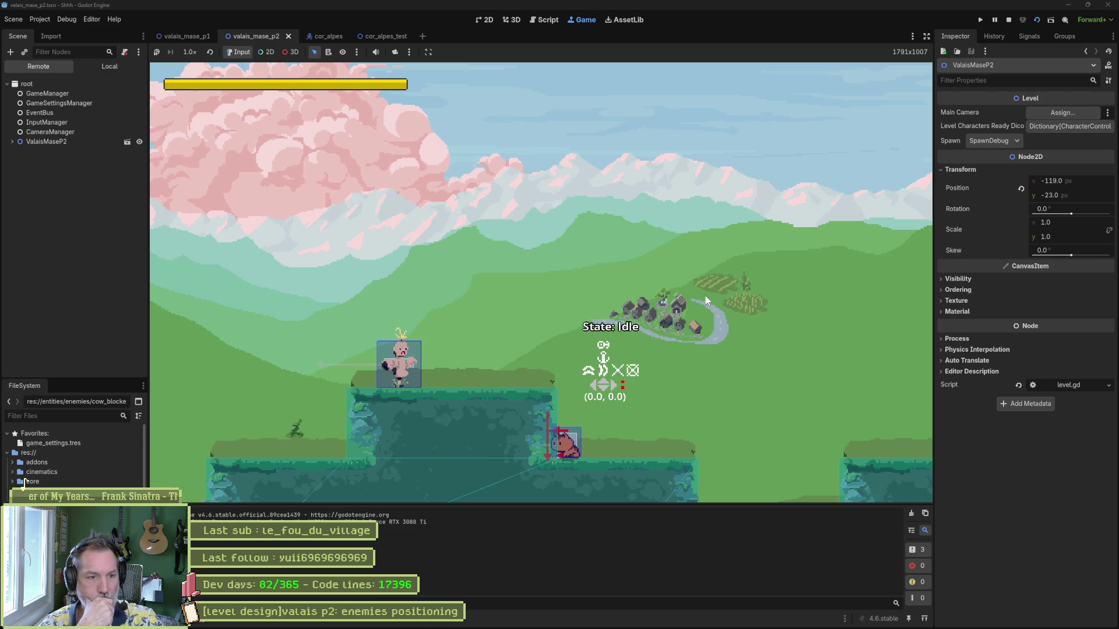
key("F8")
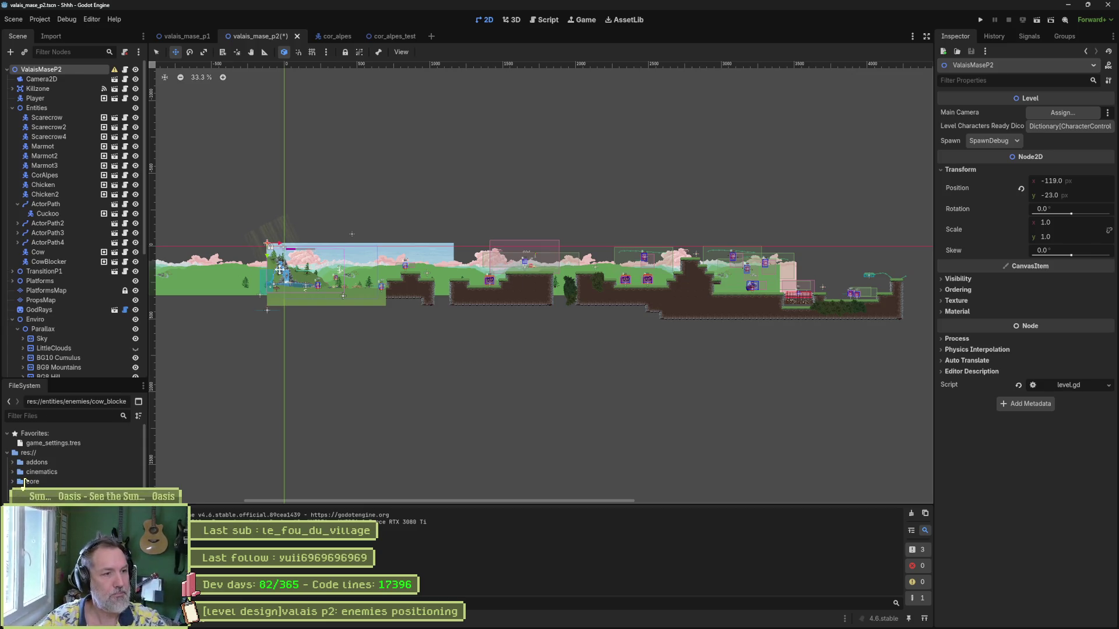
- Zoom to 100%, save the level, and Quick Open resources filtered by 'pla'
scroll(279, 270, "up", 3)
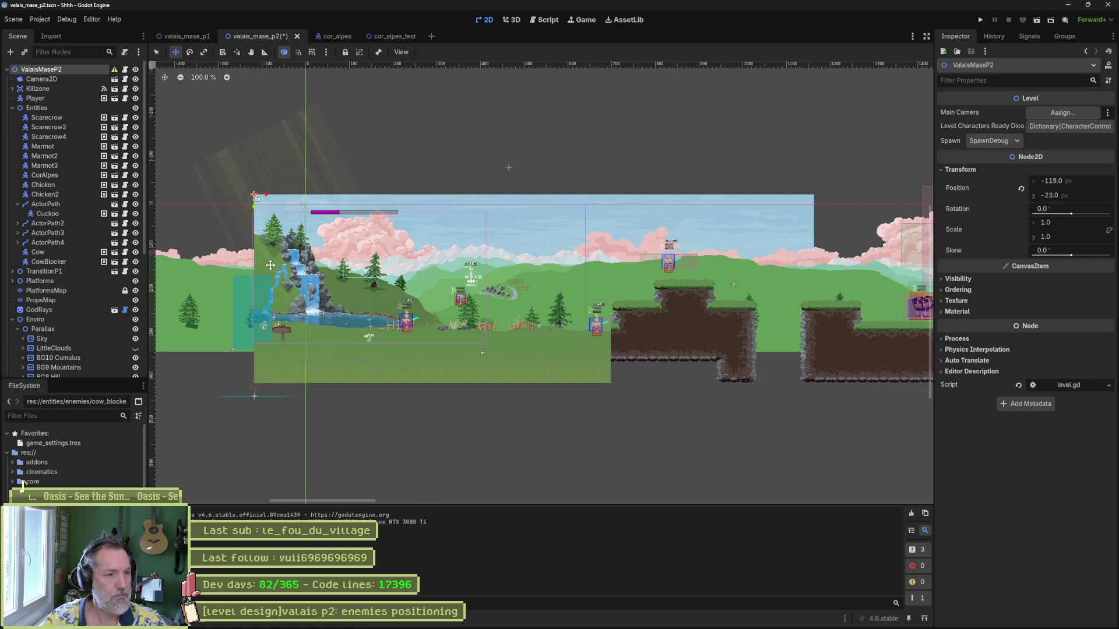
key("ctrl+s")
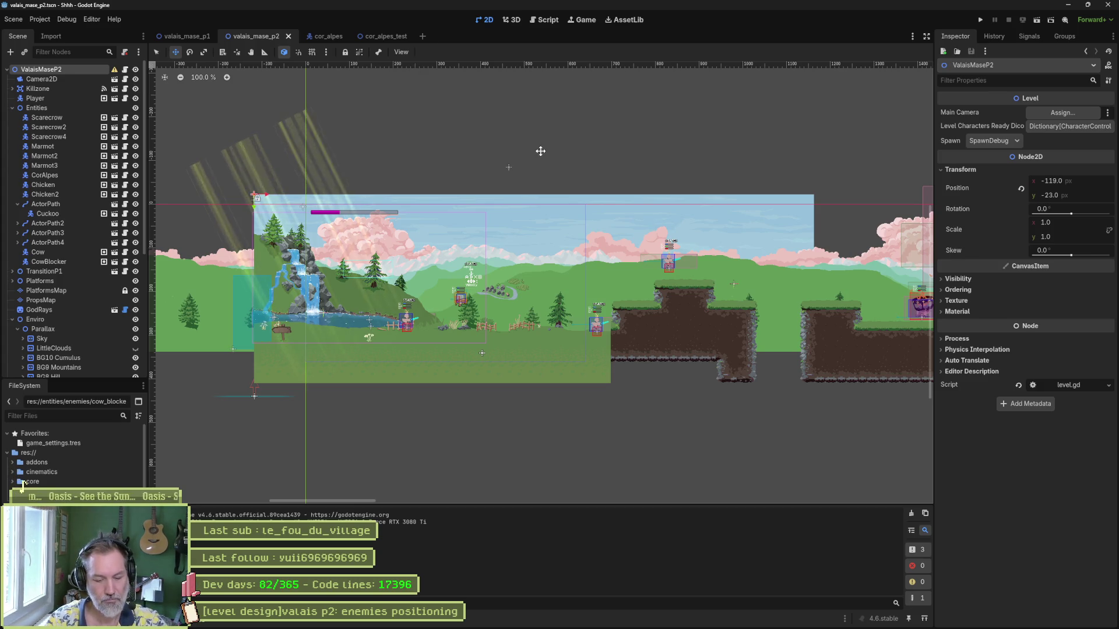
key("shift+alt+o")
type("pla")
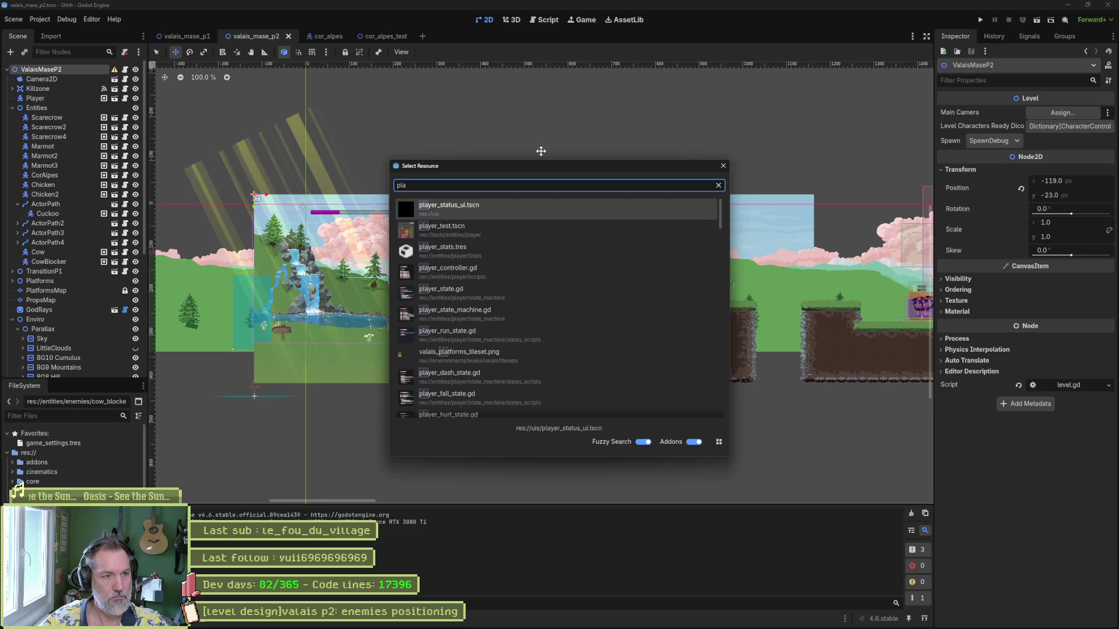
- Open Player.tscn via Quick Open and look over its debug labels and cat sprite
type("yer.")
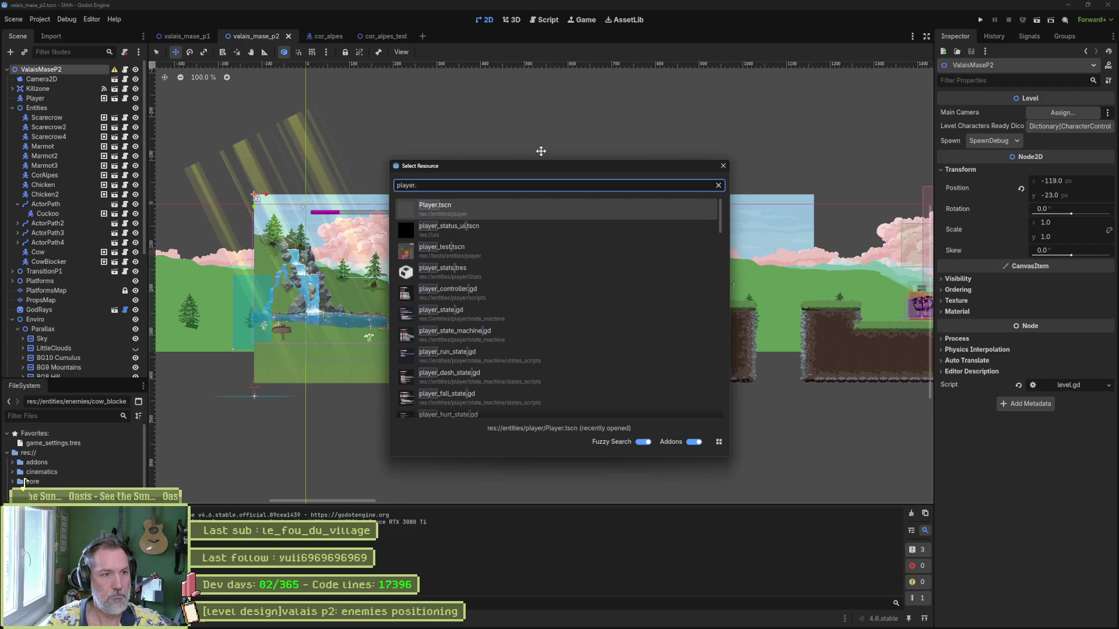
key("Return")
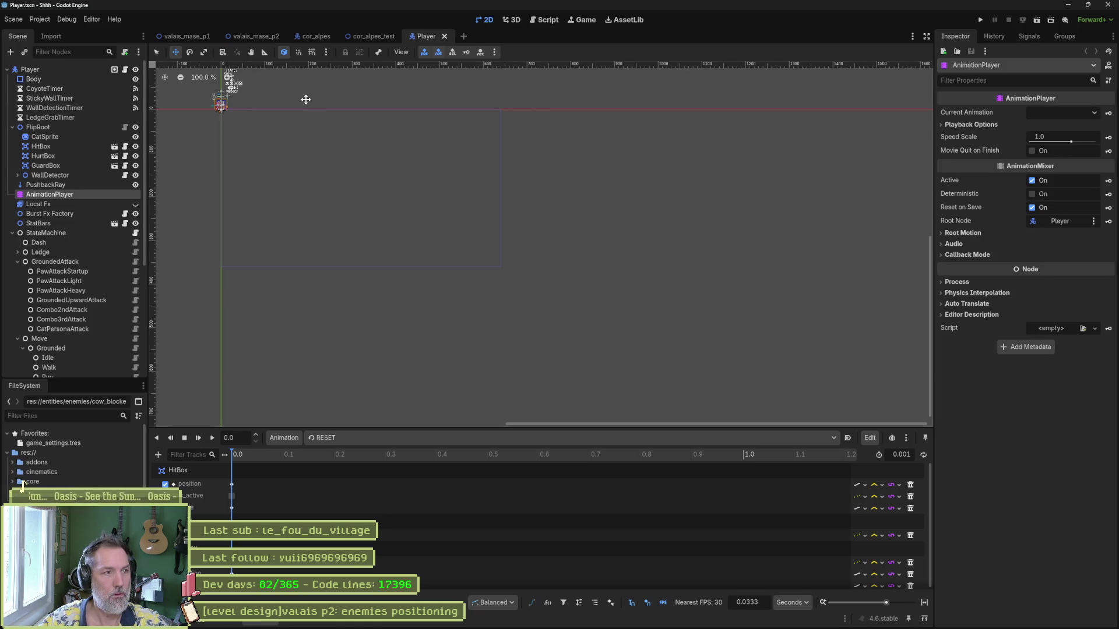
scroll(522, 180, "up", 8)
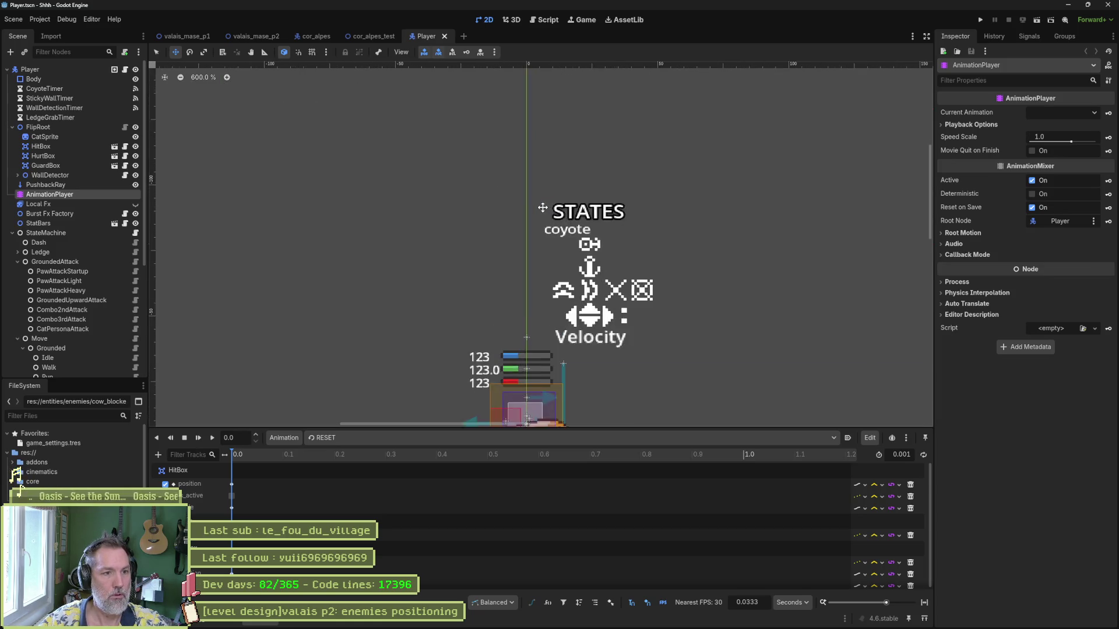
scroll(542, 208, "down", 5)
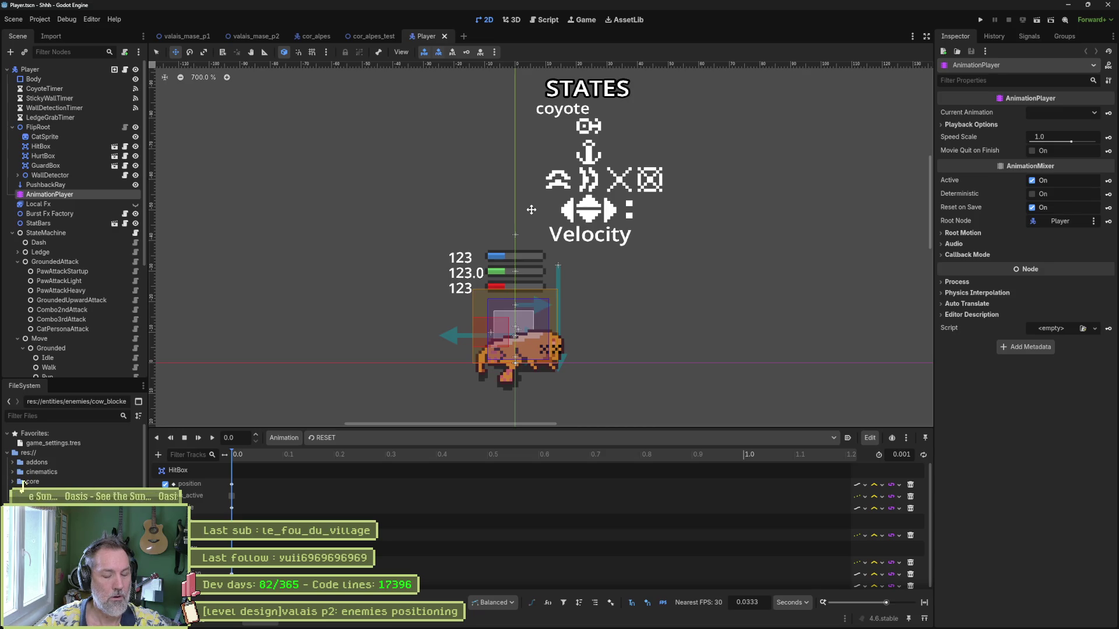
- Open player_test.tscn through Quick Open
key("shift+alt+o")
type("p")
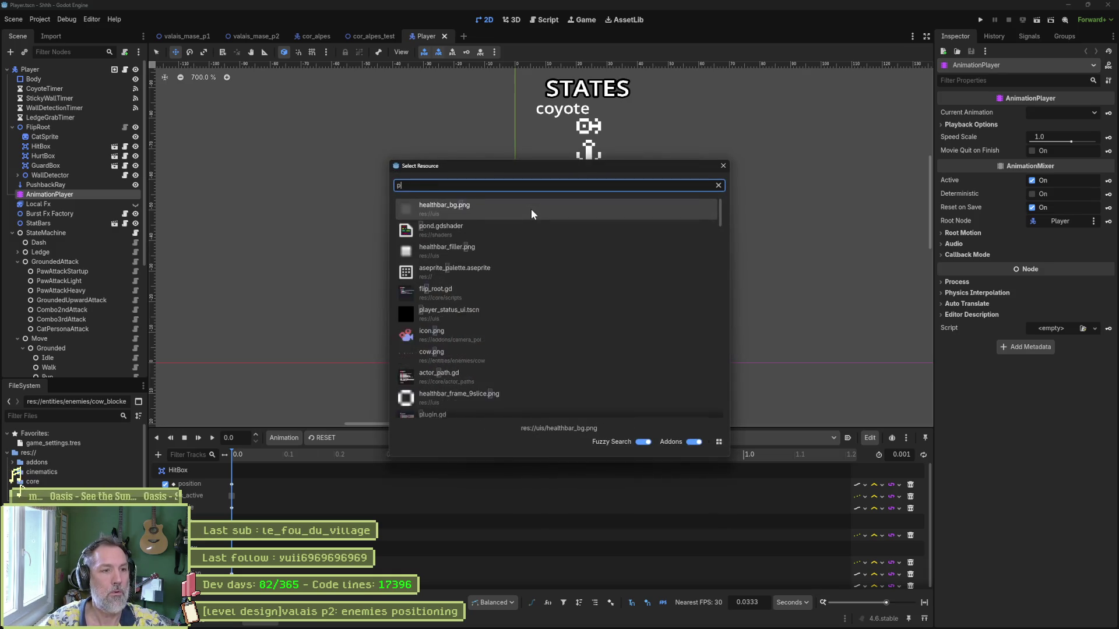
type("layer_test")
key("Return")
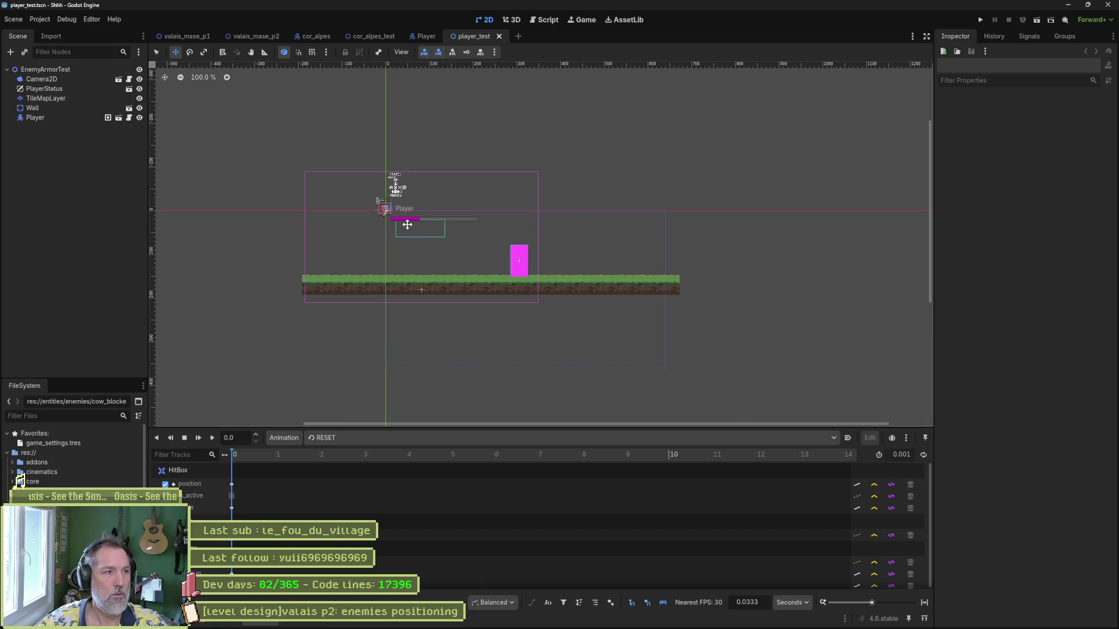
- Select player_test's TileMapLayer and choose the Platform terrain
left_click(46, 98)
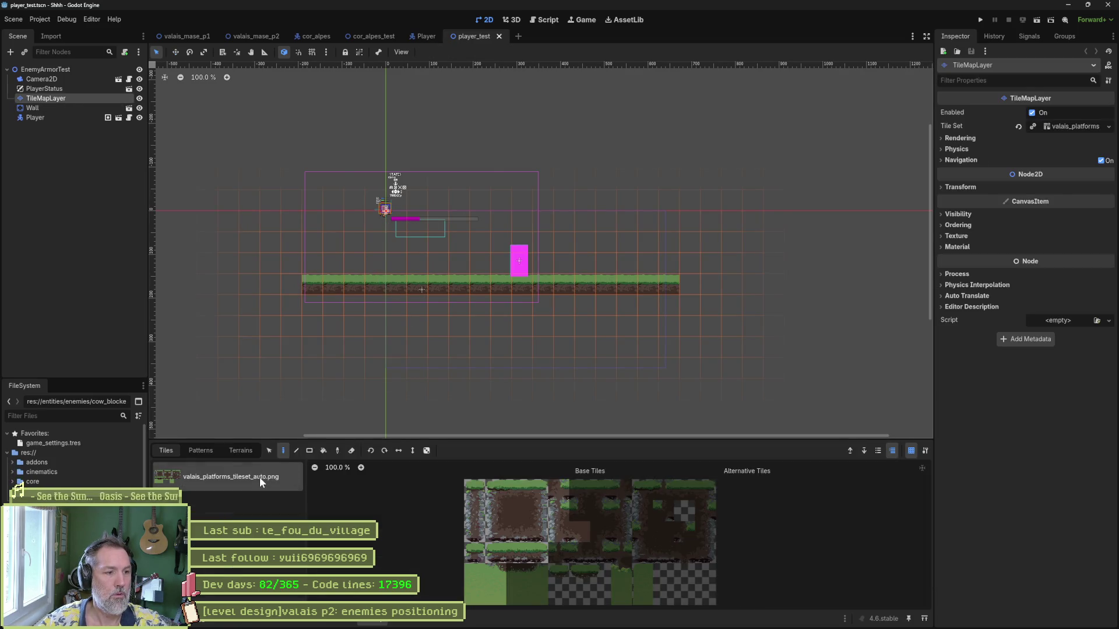
left_click(238, 449)
left_click(232, 477)
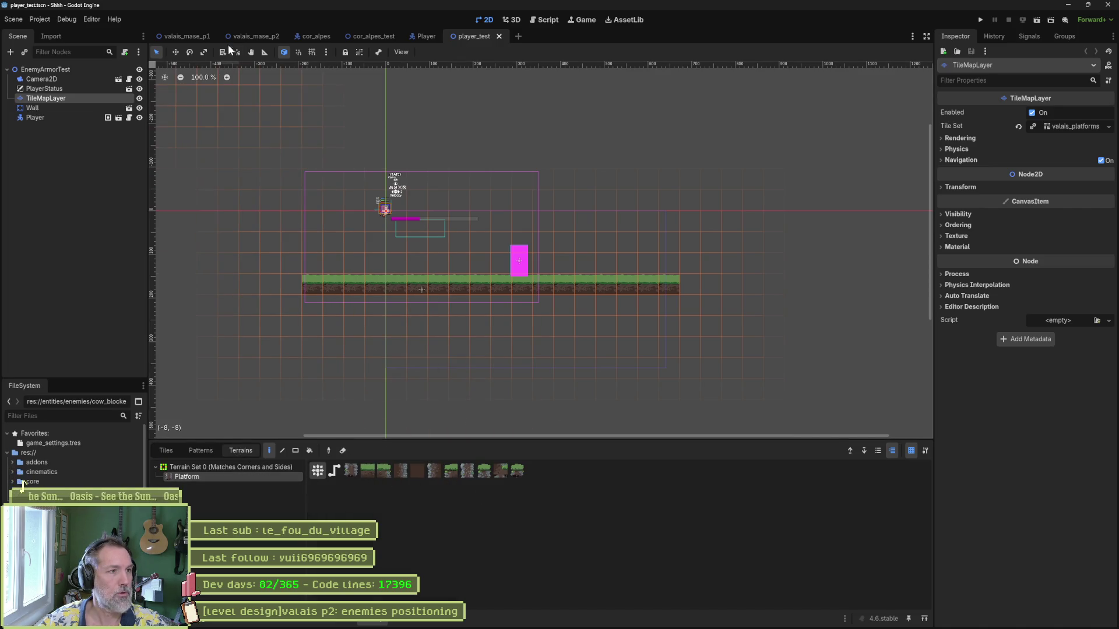
- Copy valais_mase_p2's PlatformsMap node and paste it into player_test's root
left_click(248, 36)
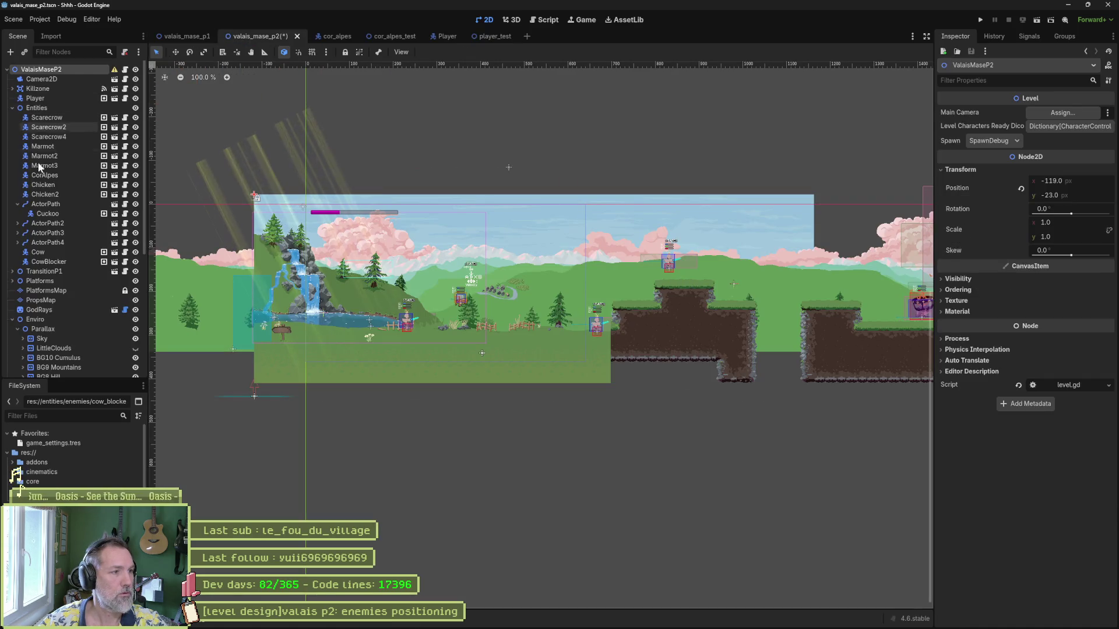
left_click(45, 290)
left_click(477, 37)
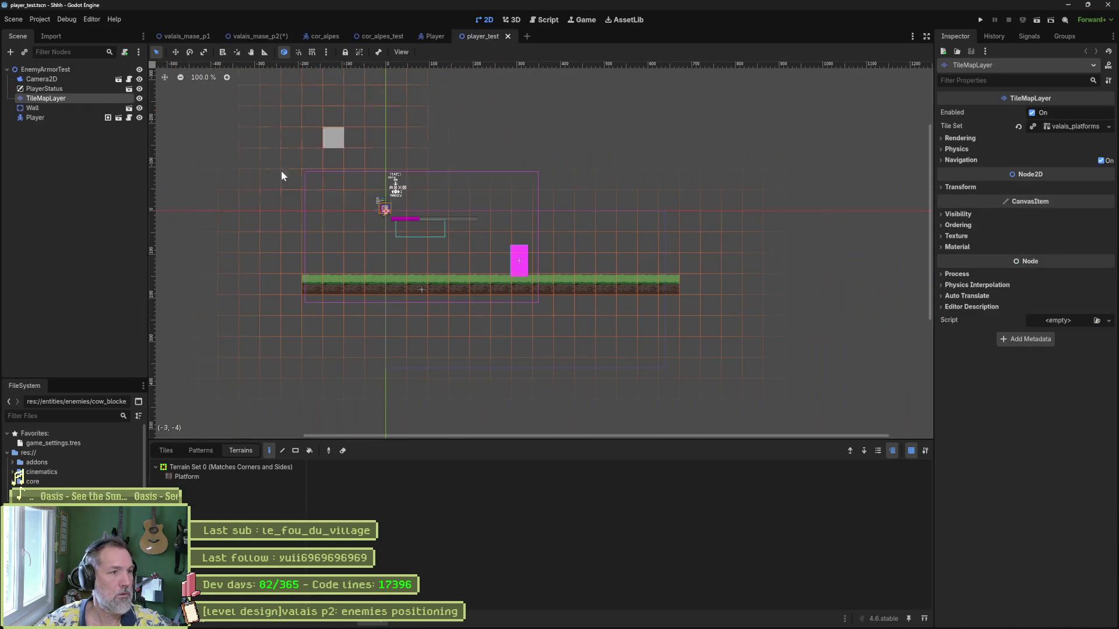
left_click(62, 166)
key("ctrl+v")
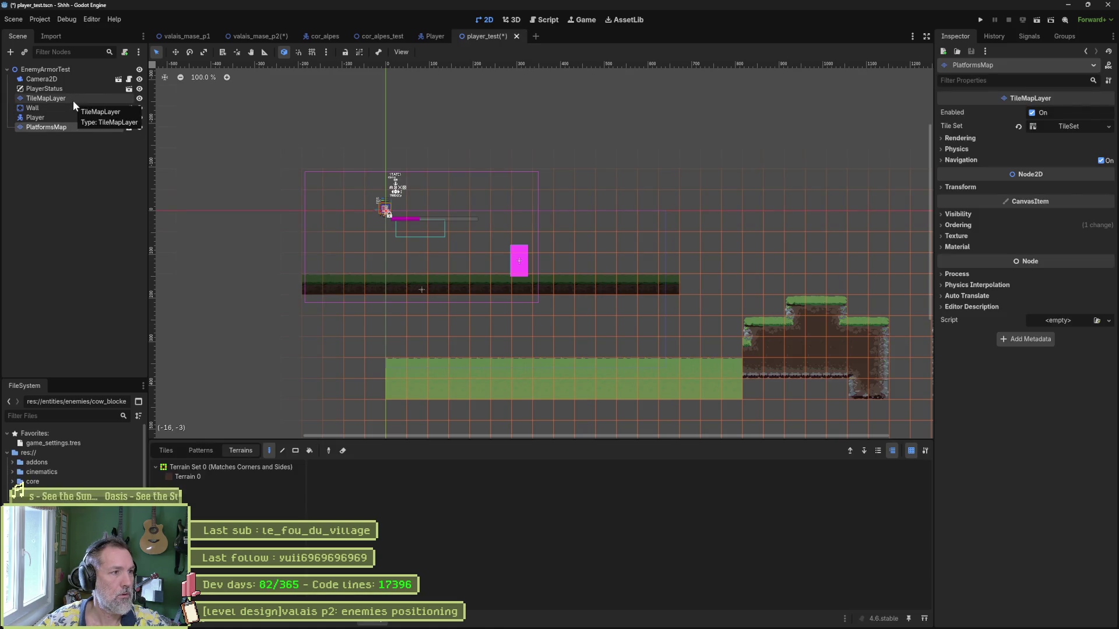
- Paint Terrain 0 ground, a raised step and a tall pillar on PlatformsMap
left_click(187, 477)
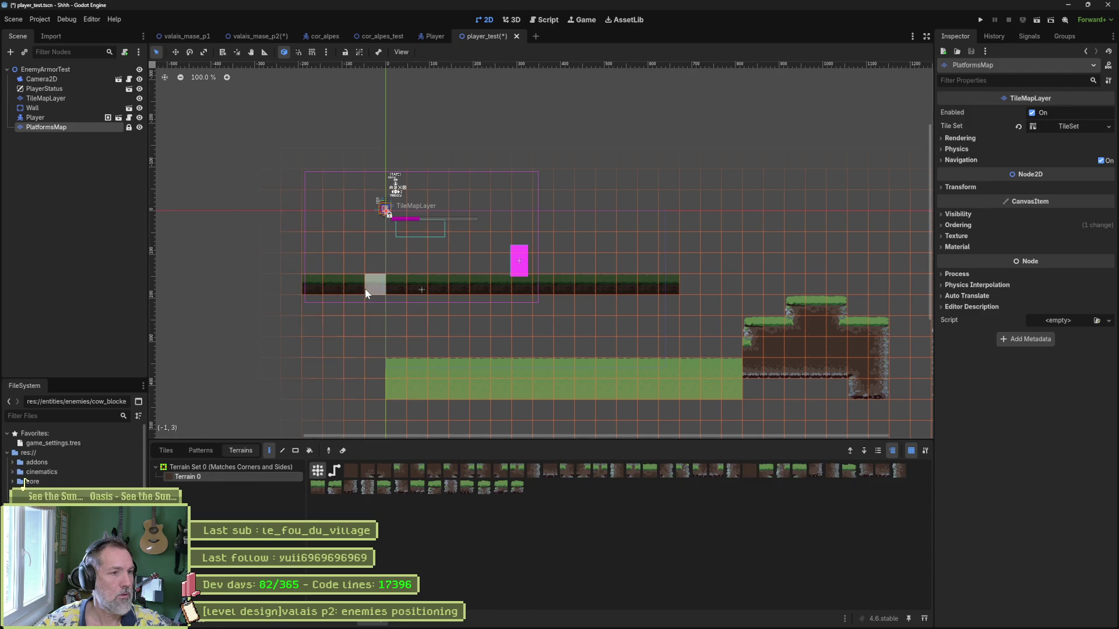
scroll(365, 288, "up", 3)
scroll(382, 271, "down", 1)
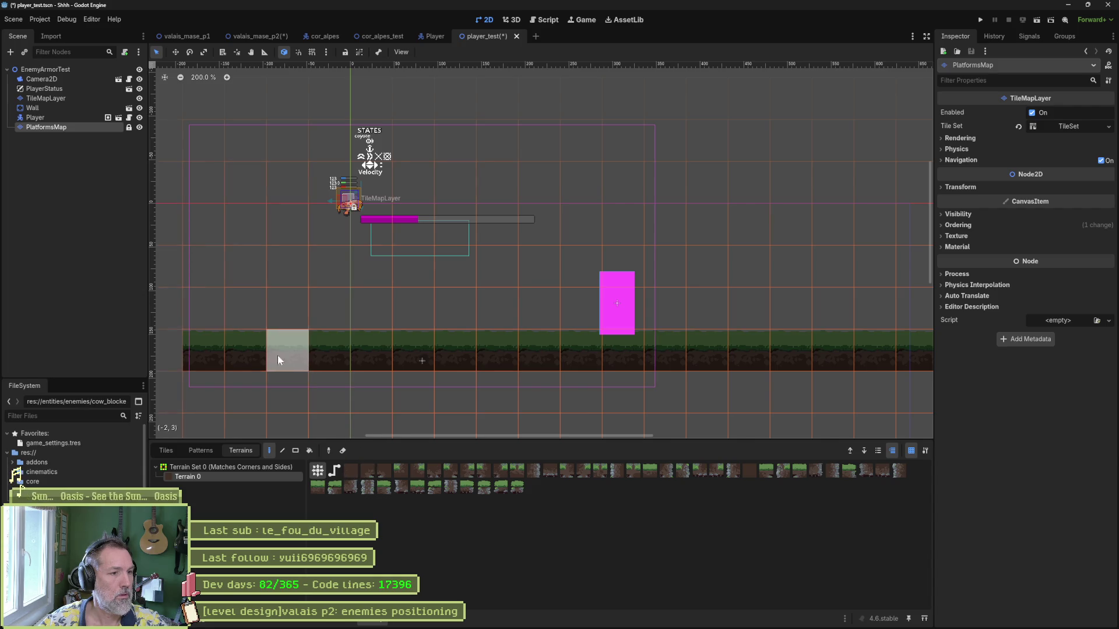
mouse_move(222, 351)
left_mouse_down()
mouse_move(589, 351)
mouse_move(503, 380)
mouse_move(198, 385)
left_mouse_up()
left_click(377, 319)
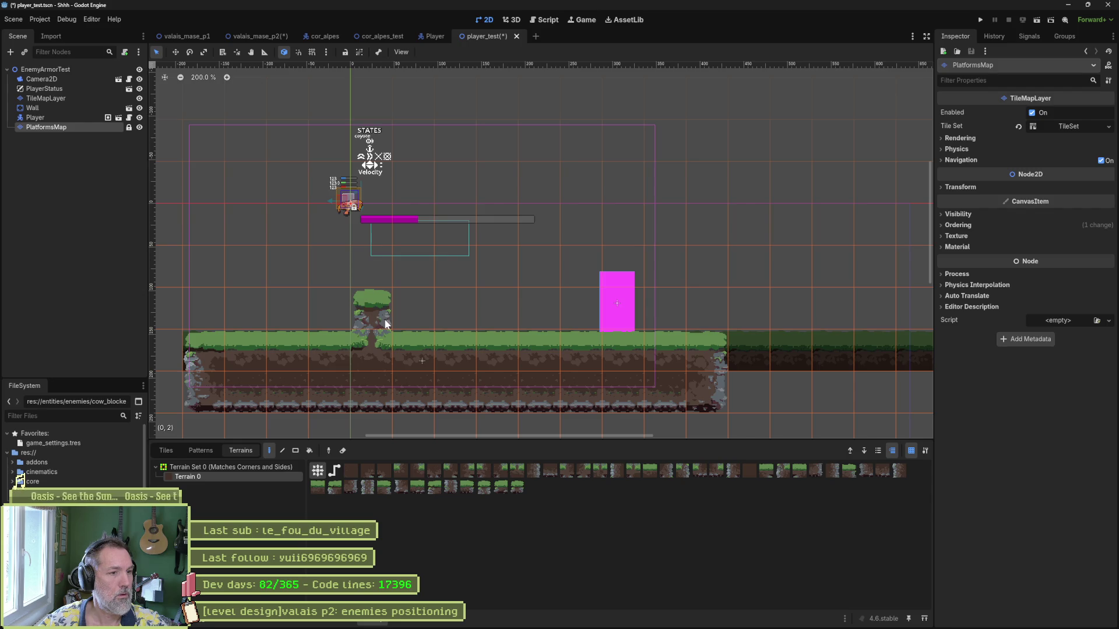
mouse_move(384, 320)
left_mouse_down()
mouse_move(449, 322)
mouse_move(451, 229)
mouse_move(478, 230)
mouse_move(488, 323)
left_mouse_up()
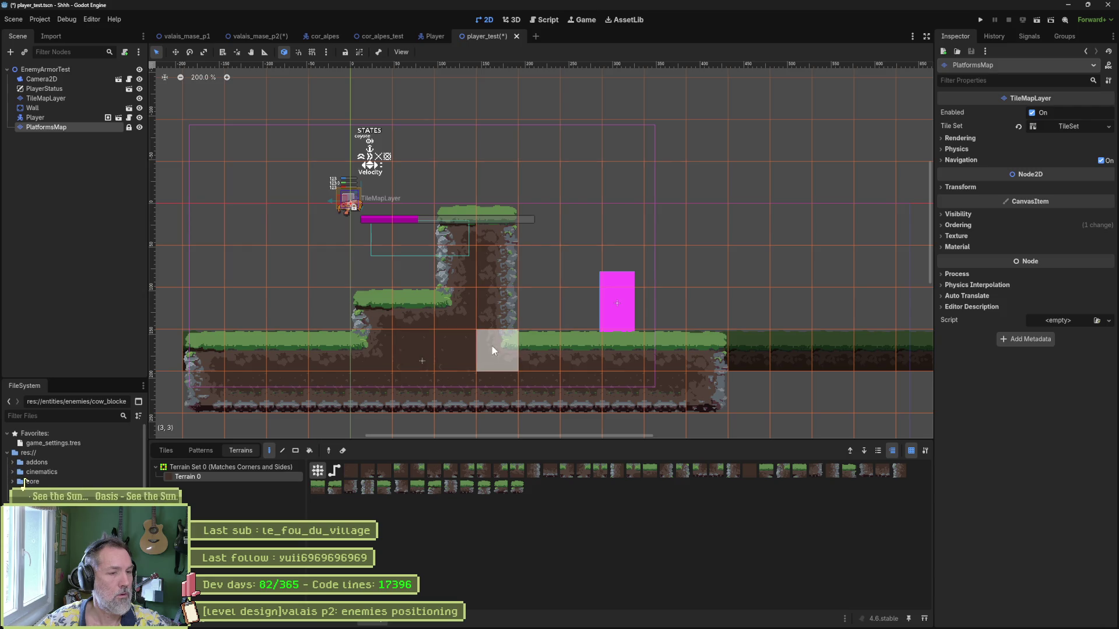
- Delete the old TileMapLayer and move PlatformsMap up between PlayerStatus and Wall
left_click(61, 100)
key("Delete")
key("Return")
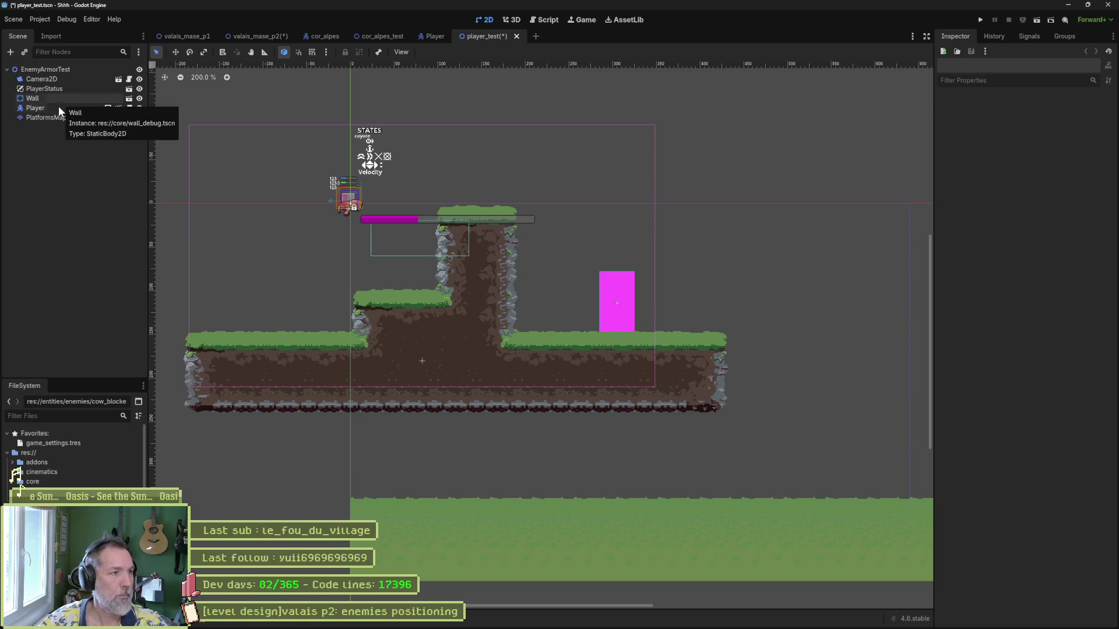
left_click_drag(54, 116, 58, 95)
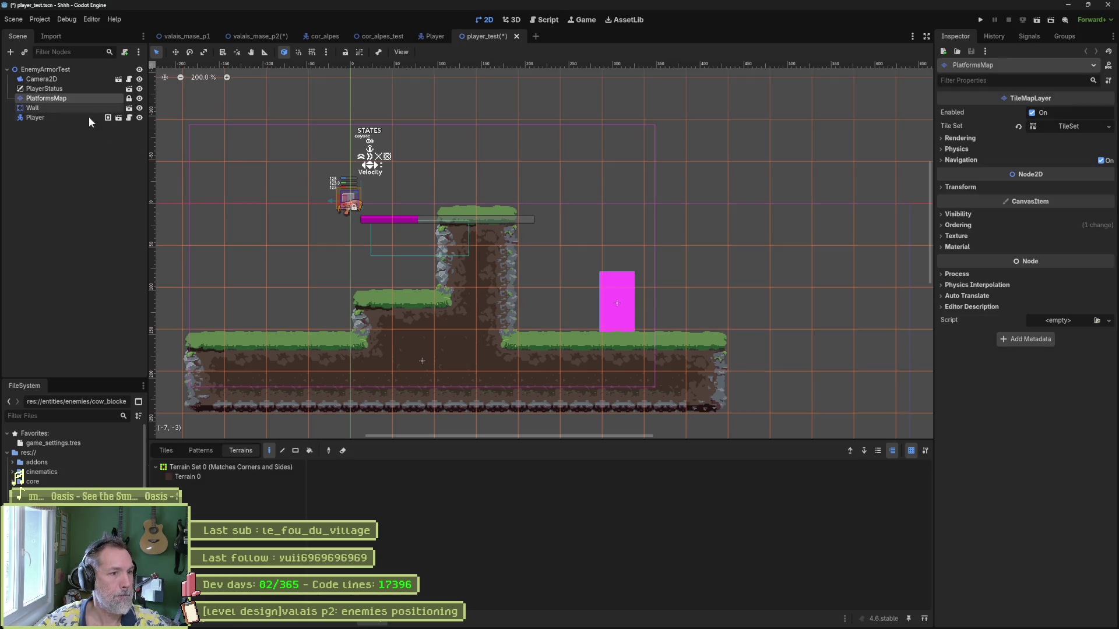
- Save and run player_test, walking the cat off the ledge and onto the step wall, then stop with F8
key("ctrl+s")
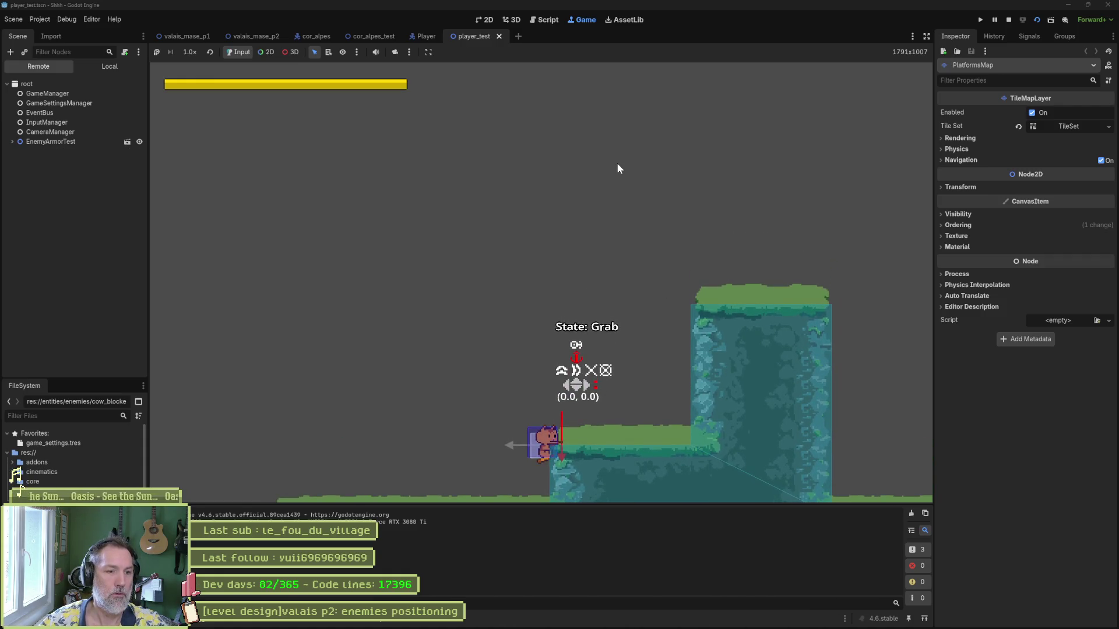
key("Left")
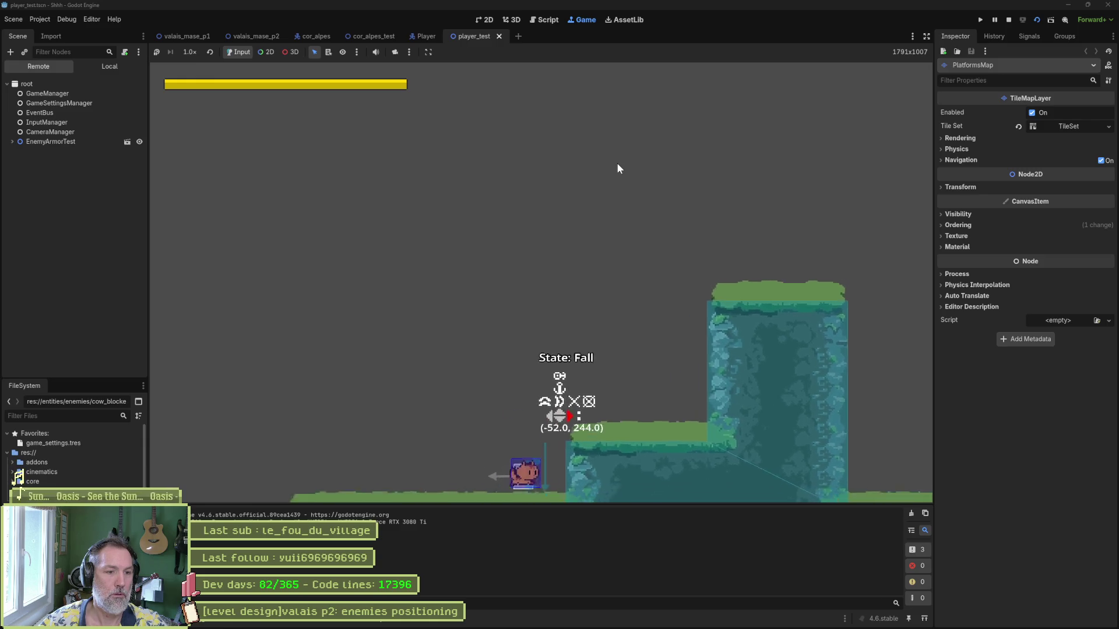
key("Right")
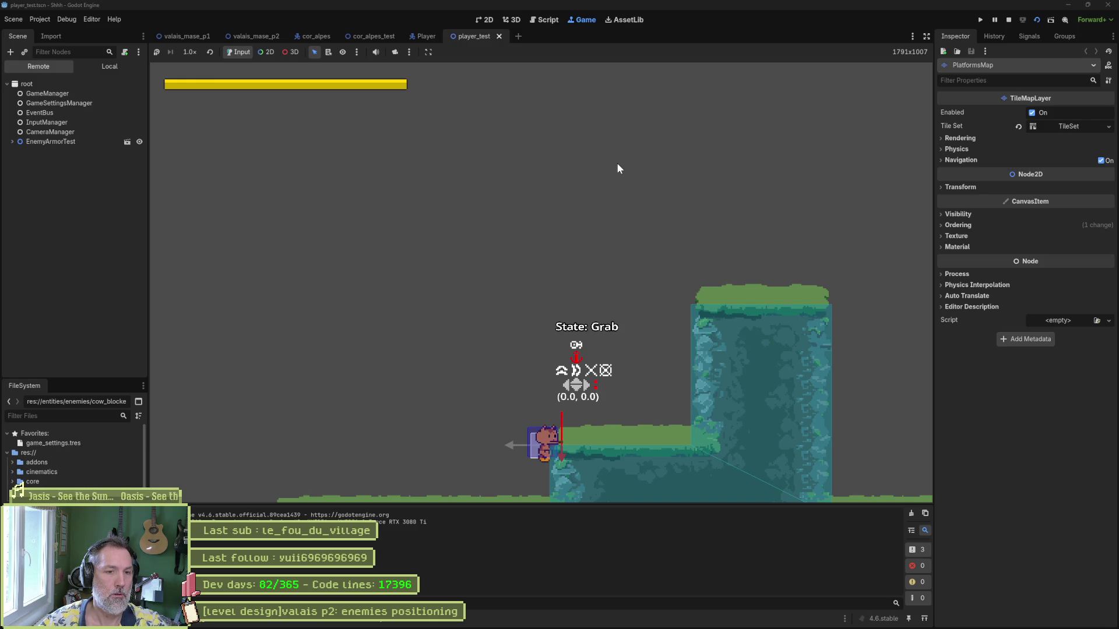
key("Left")
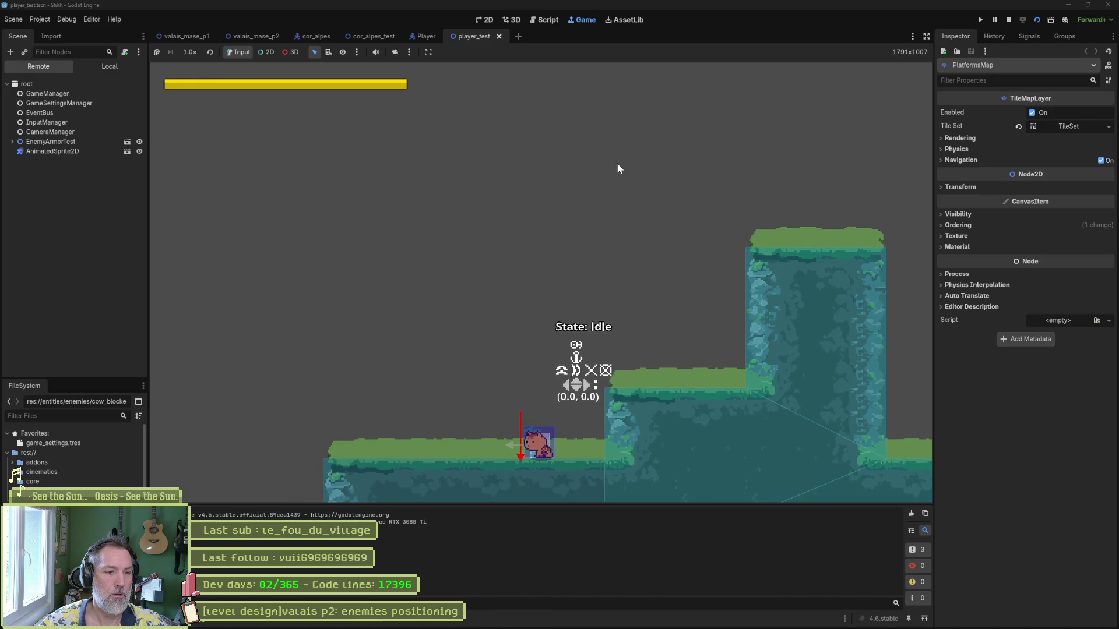
key("Right")
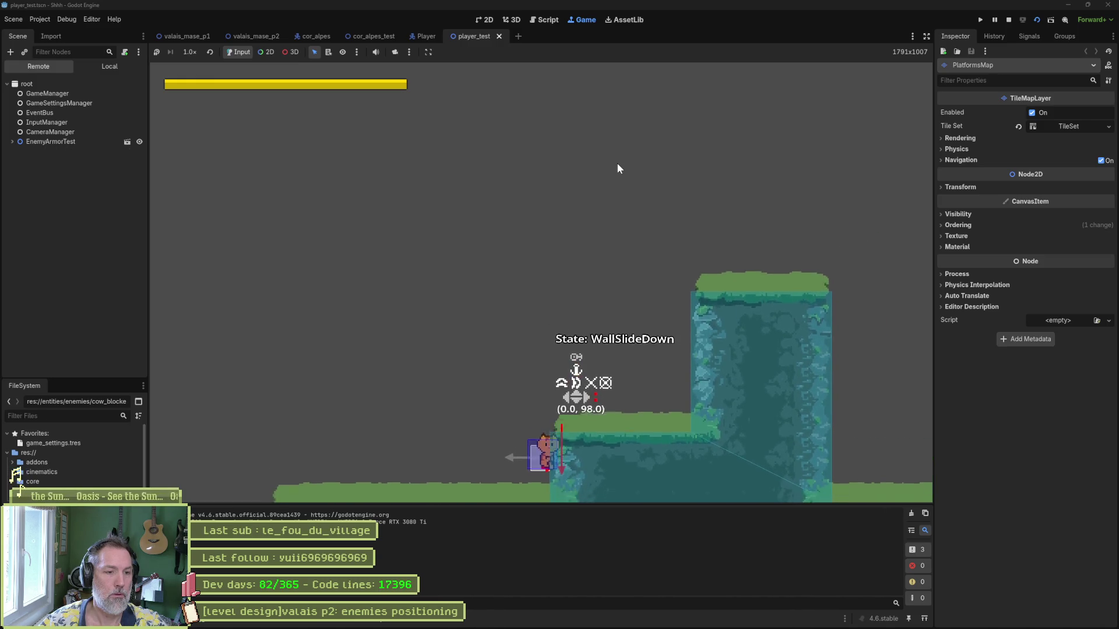
key("Left")
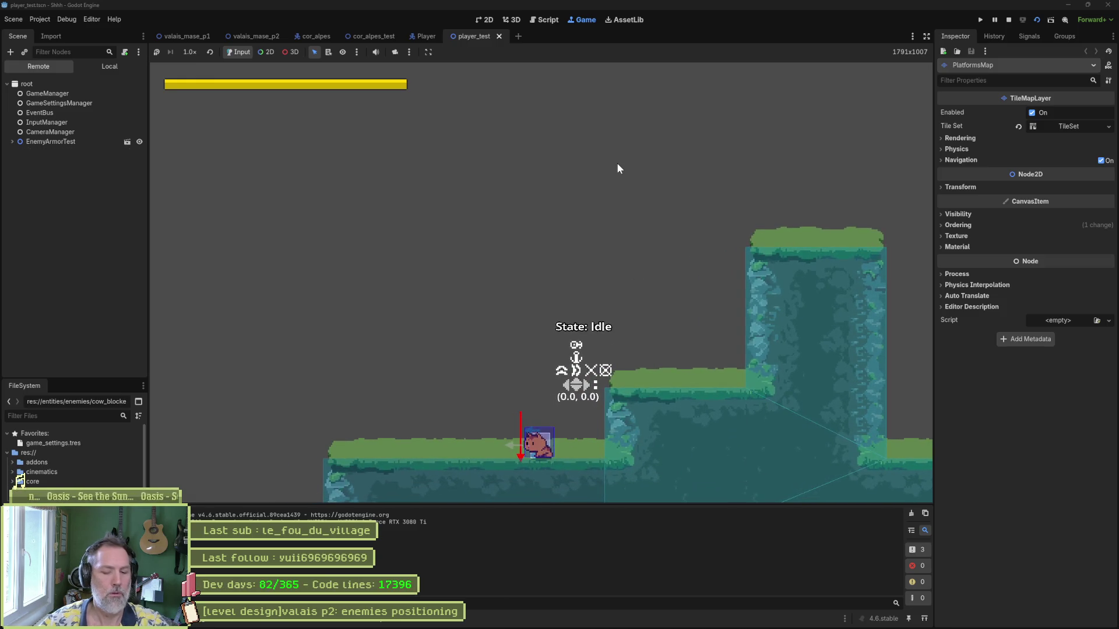
key("F8")
- Erase the extra platforms right of the start using a terrain rectangle
scroll(547, 190, "down", 4)
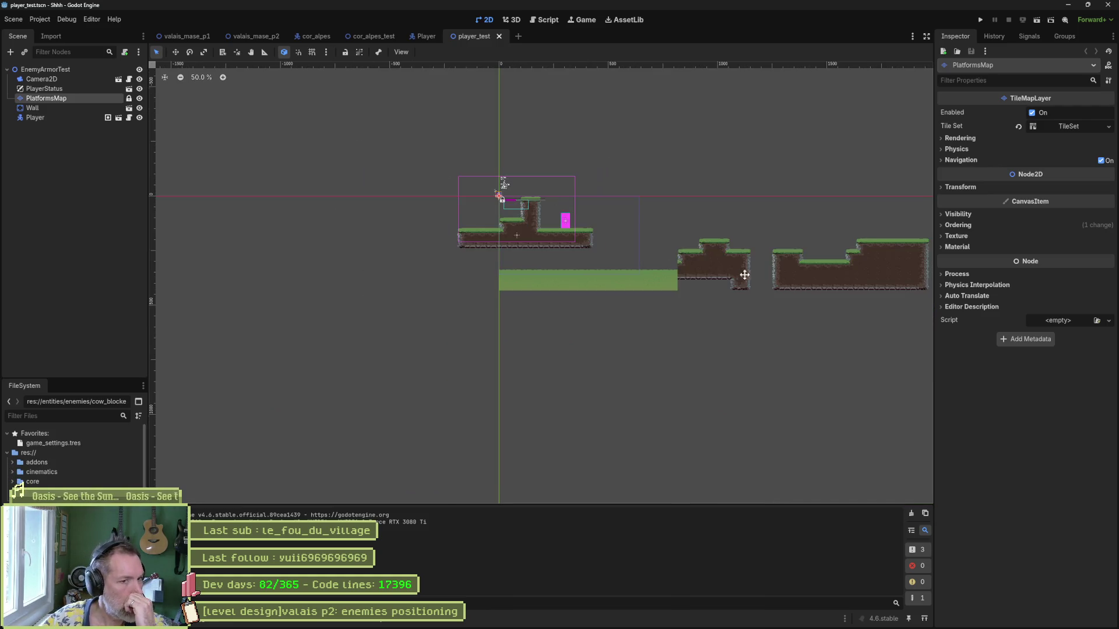
scroll(501, 251, "right", 3)
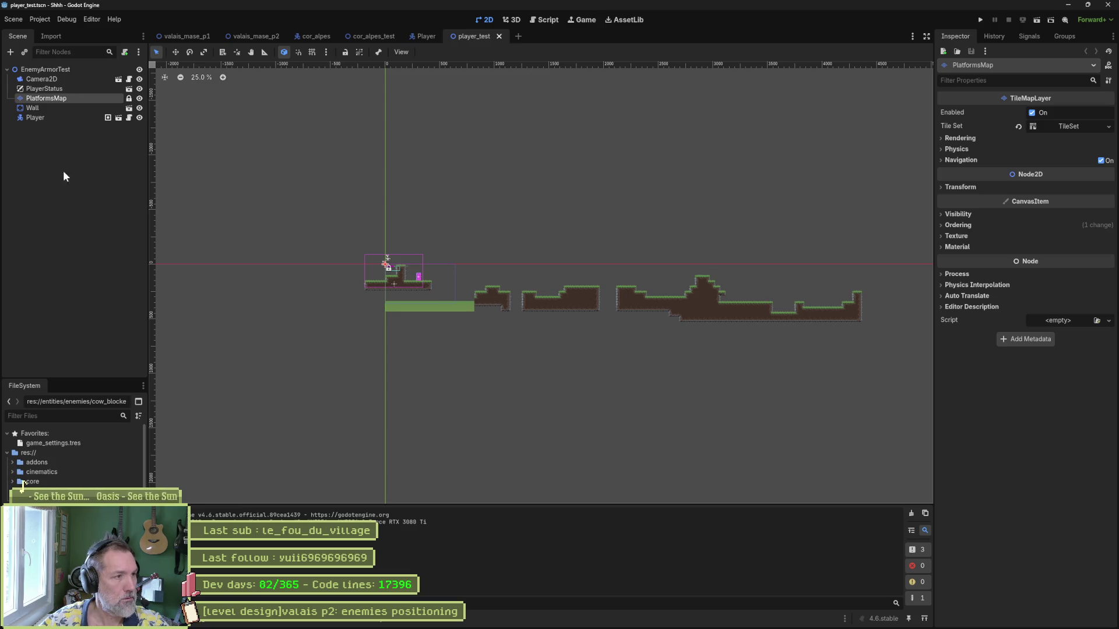
left_click(359, 624)
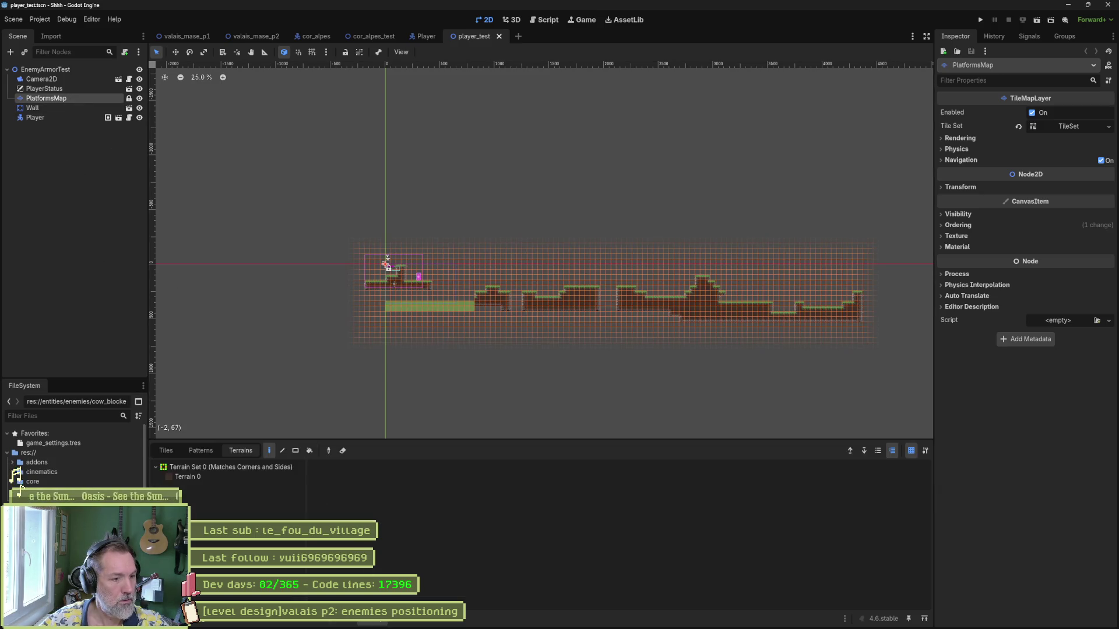
left_click(295, 452)
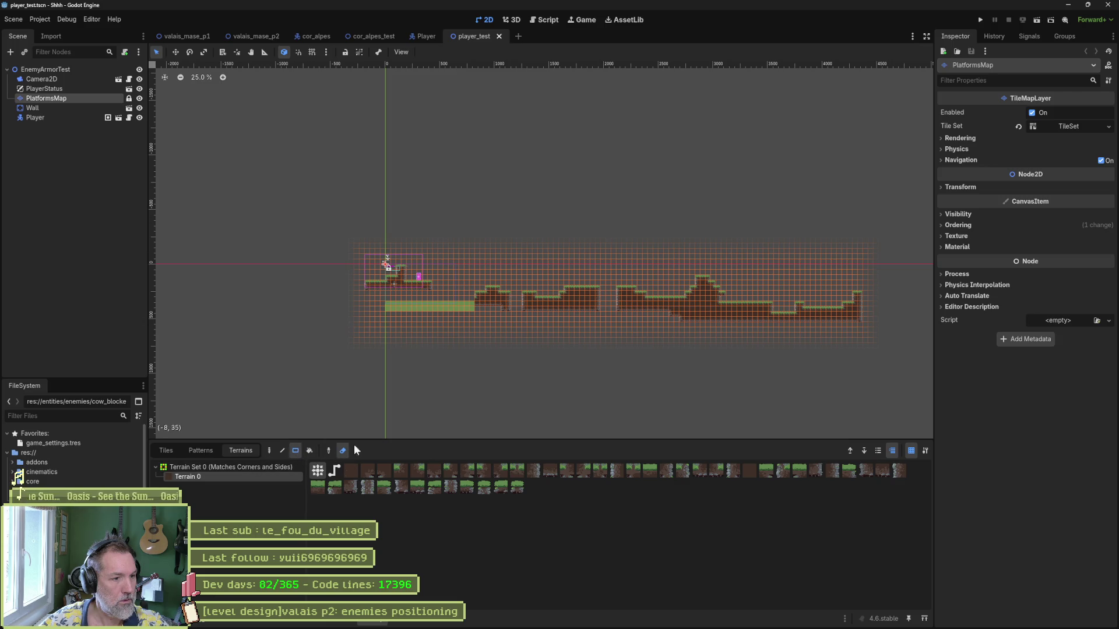
mouse_move(335, 345)
left_mouse_down()
mouse_move(845, 326)
mouse_move(897, 294)
mouse_move(484, 309)
mouse_move(435, 288)
left_mouse_up()
- Save and test-run player_test, then switch to the valais_mase_p1 scene
scroll(388, 274, "up", 4)
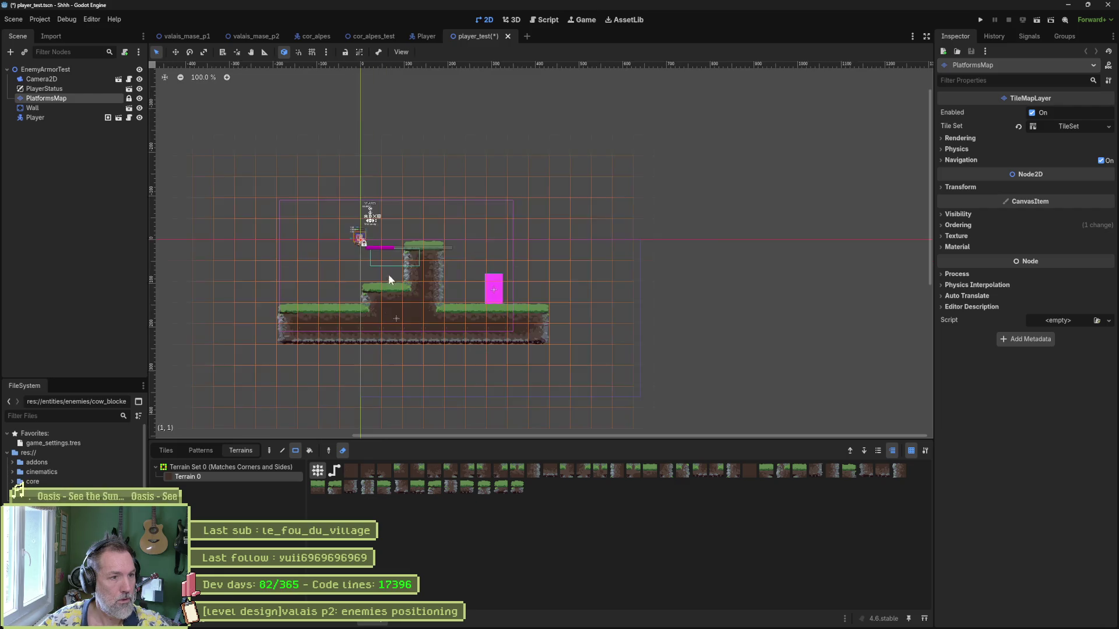
scroll(389, 274, "up", 2)
key("ctrl+s")
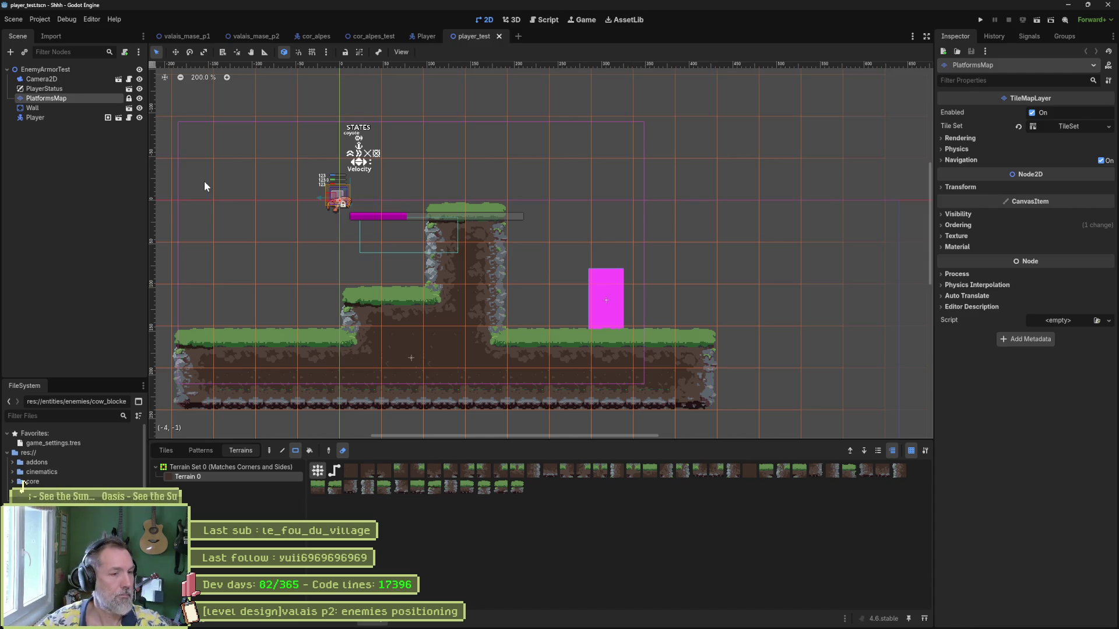
key("F6")
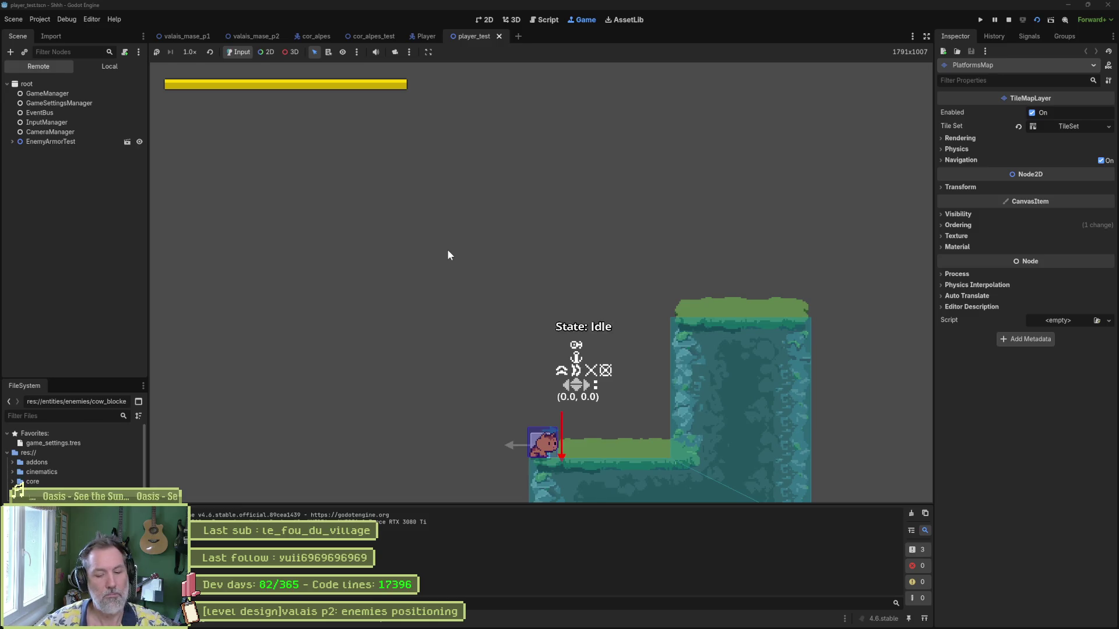
key("F8")
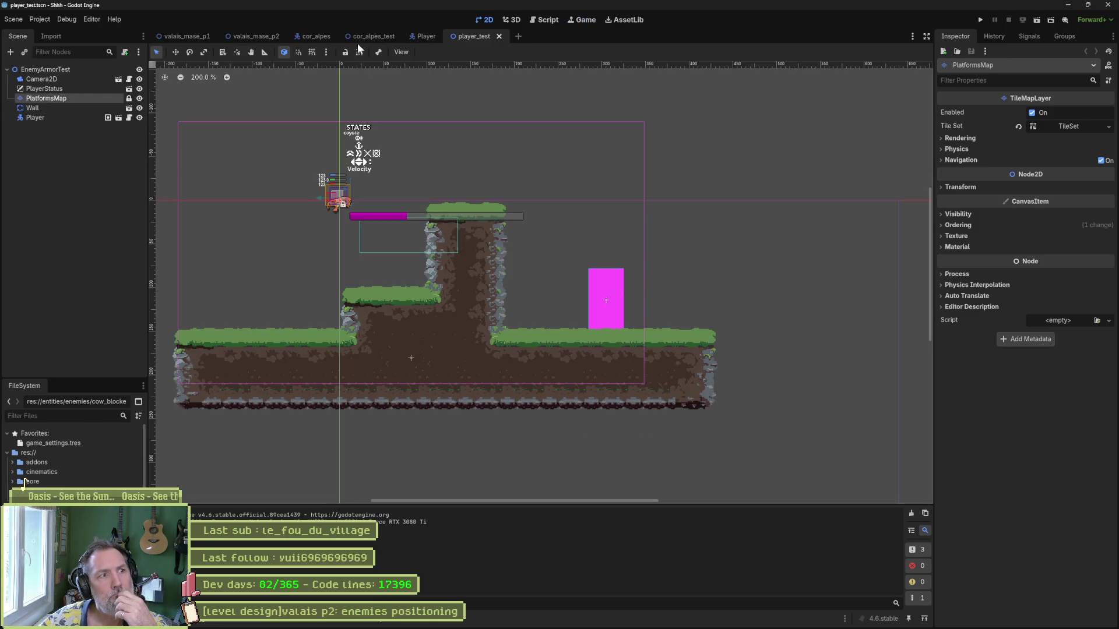
left_click(184, 36)
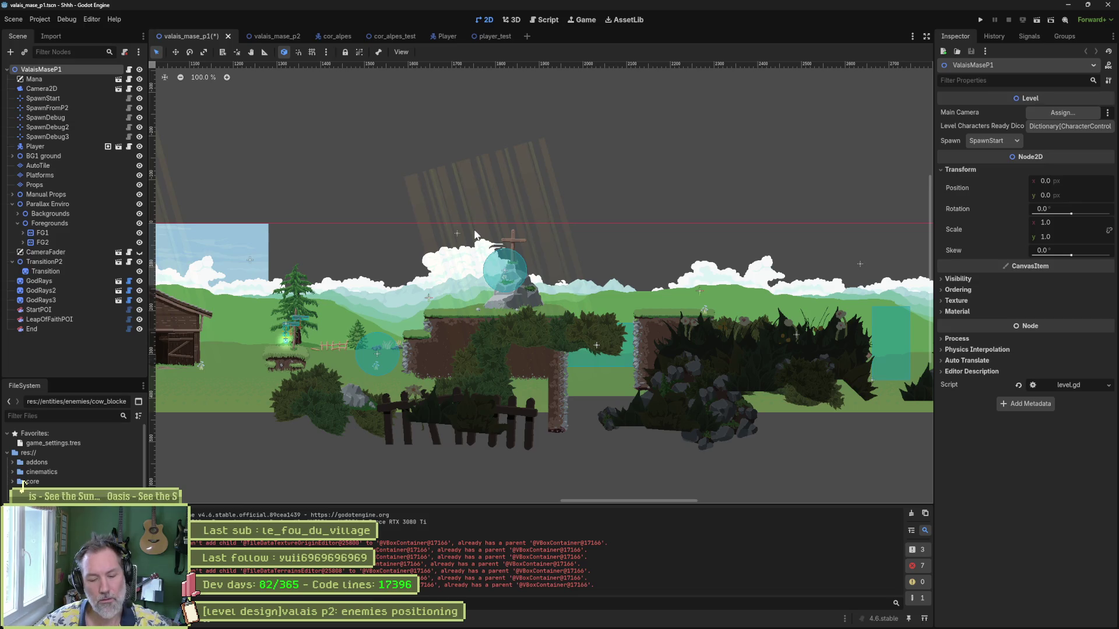
- Run valais_mase_p1 with F5, running the cat right past hut, barn and lamp post, then return to valais_mase_p2
key("F5")
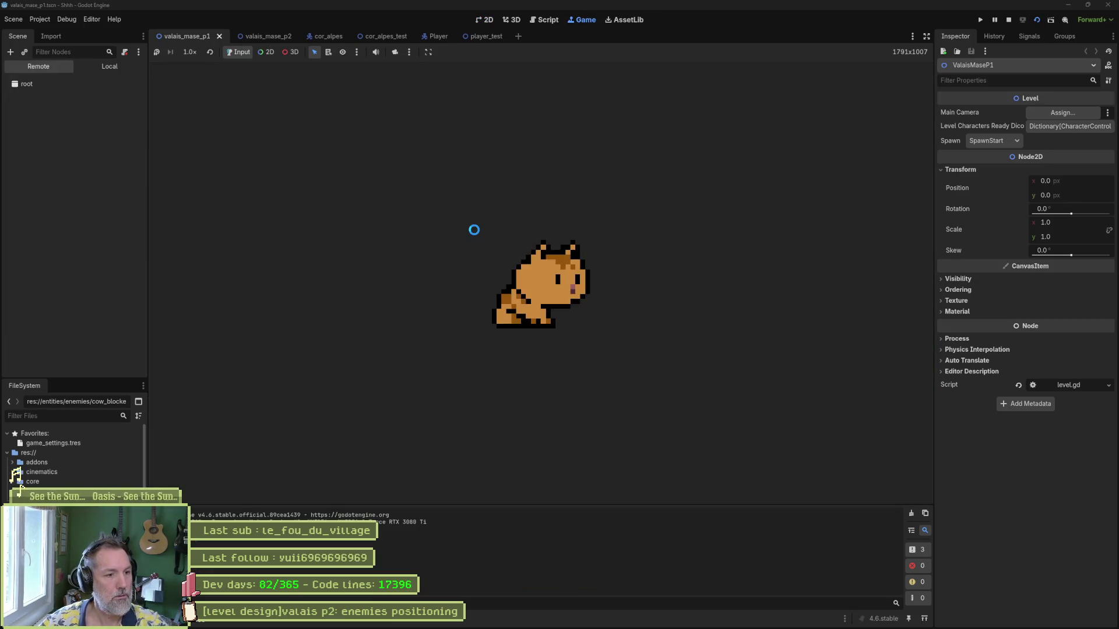
key("Right")
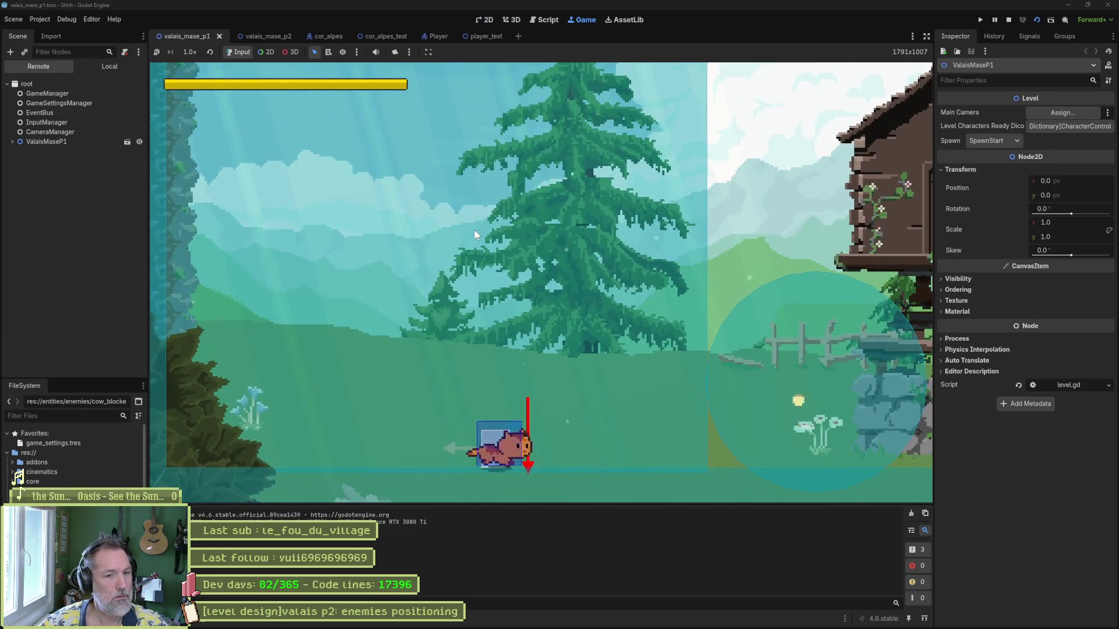
key("Right")
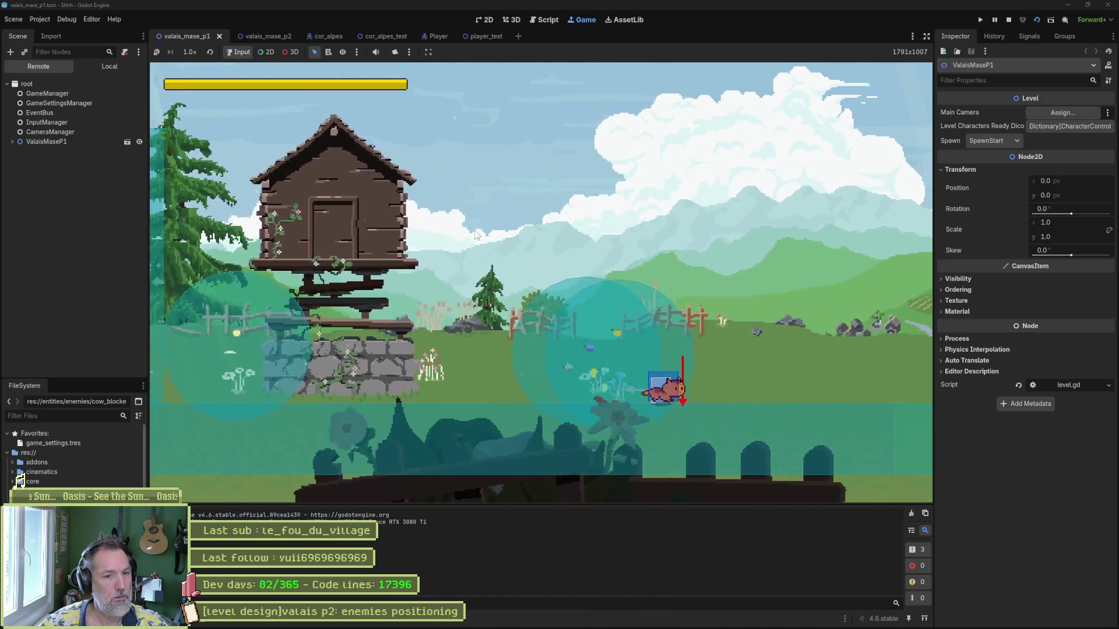
key("Right")
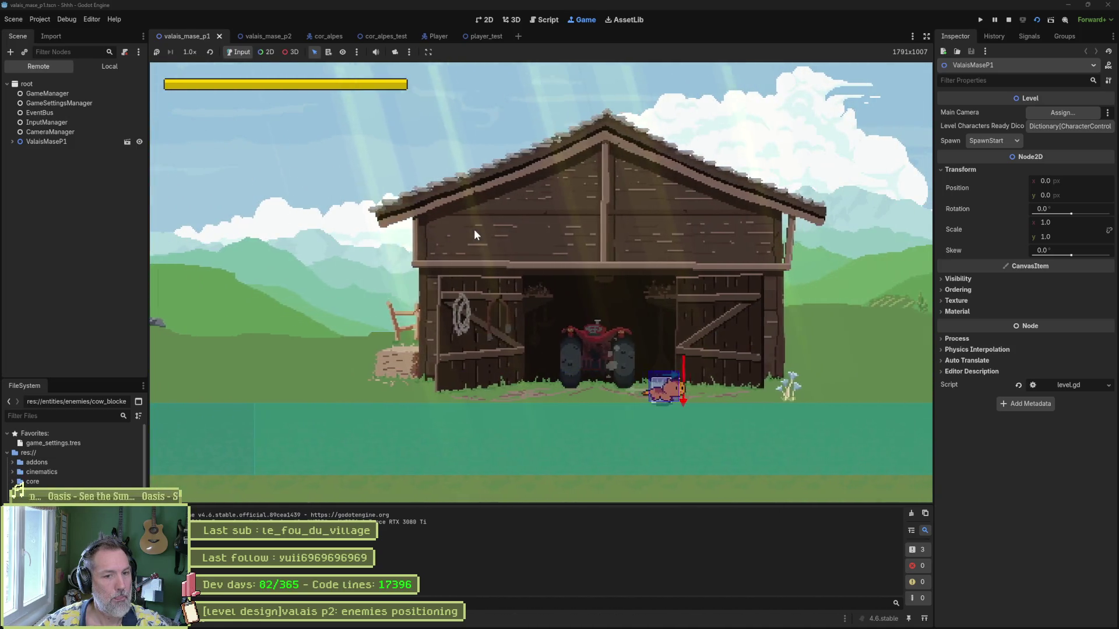
key("Right")
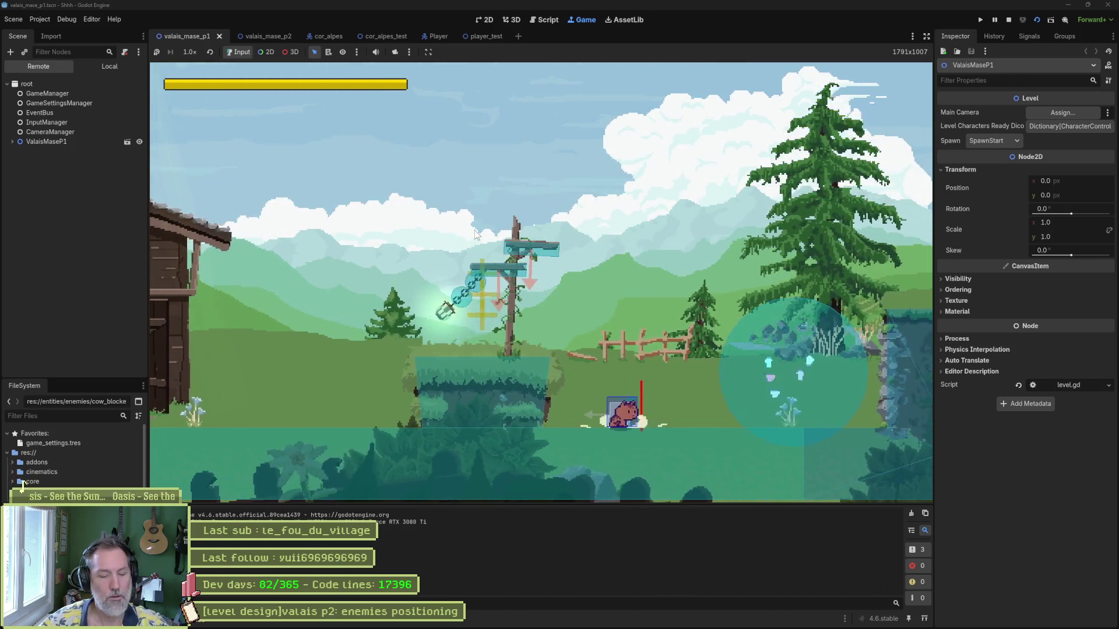
left_click(259, 33)
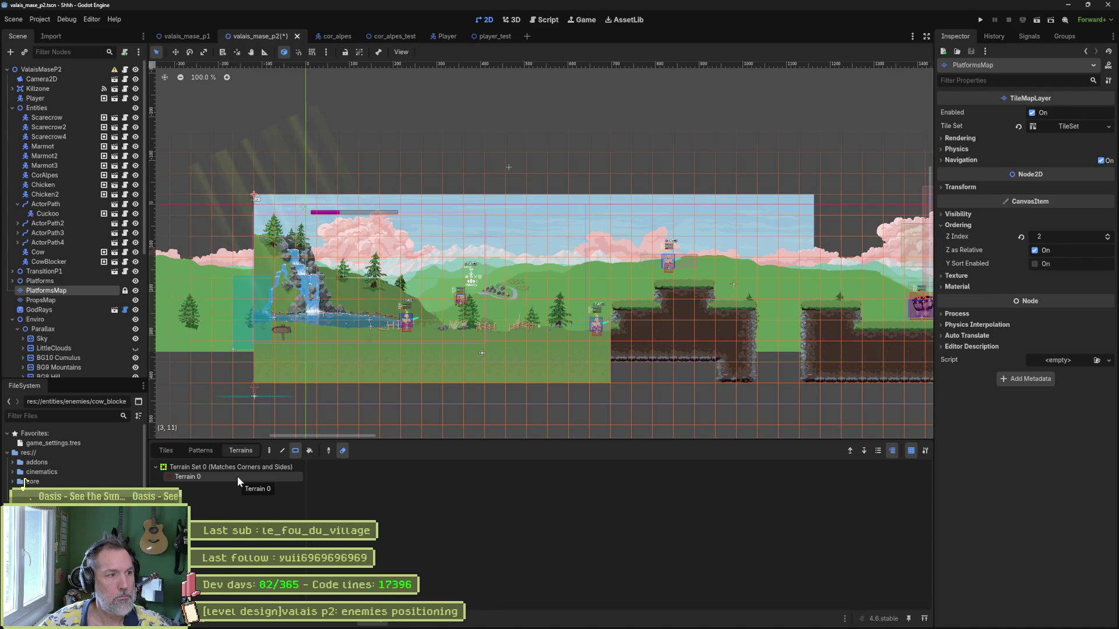
- Toggle PlatformsMap visibility off and on, then run valais_mase_p2, walking the cat left and jumping
left_click(135, 291)
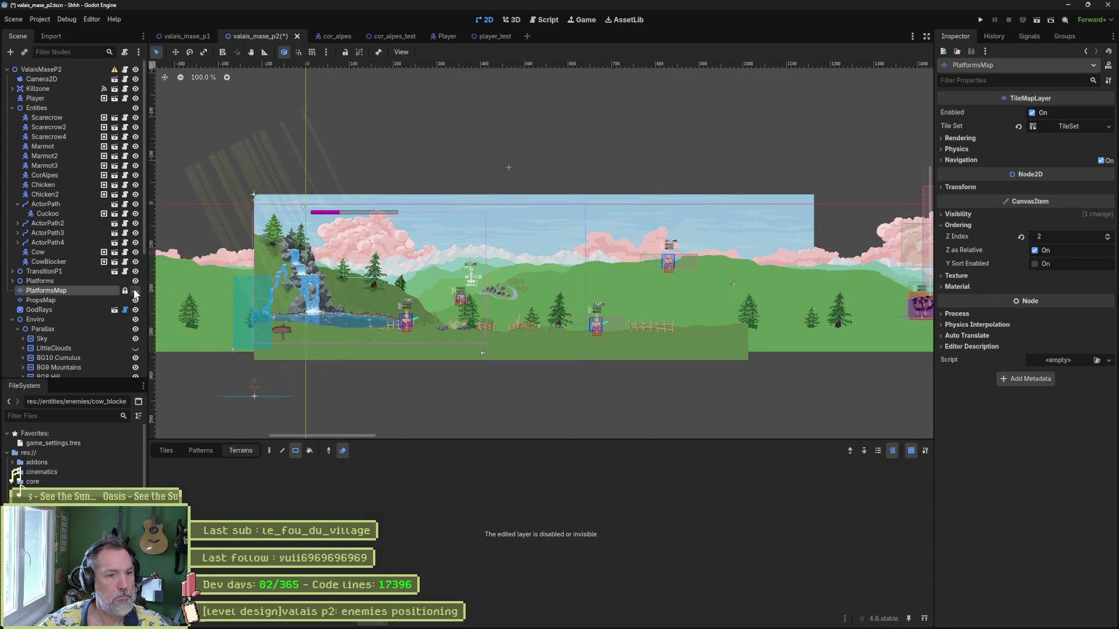
left_click(136, 290)
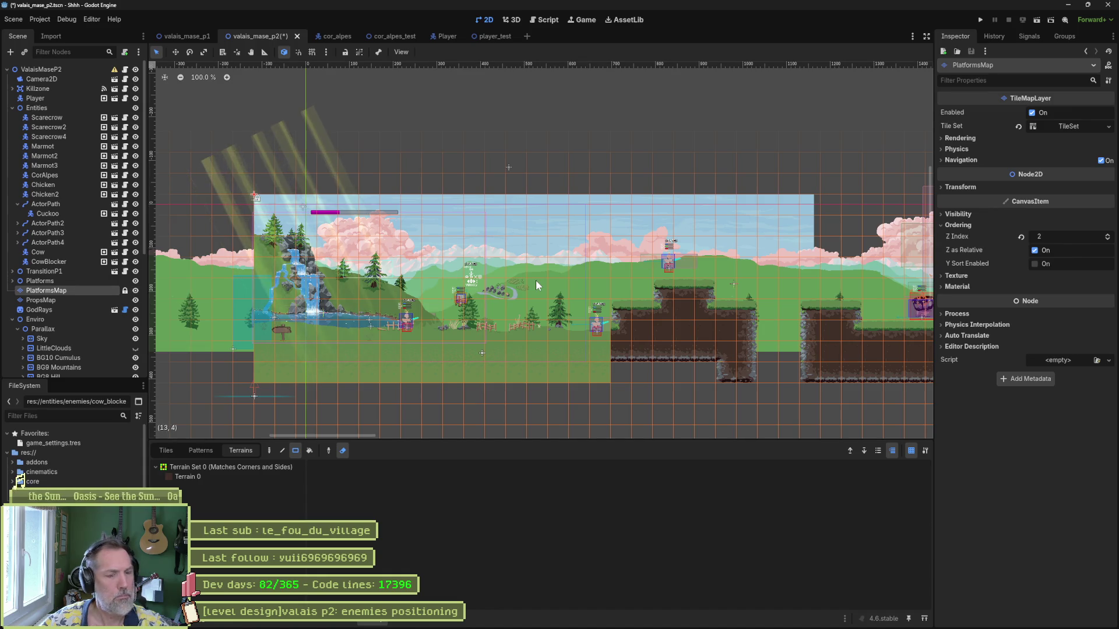
key("F6")
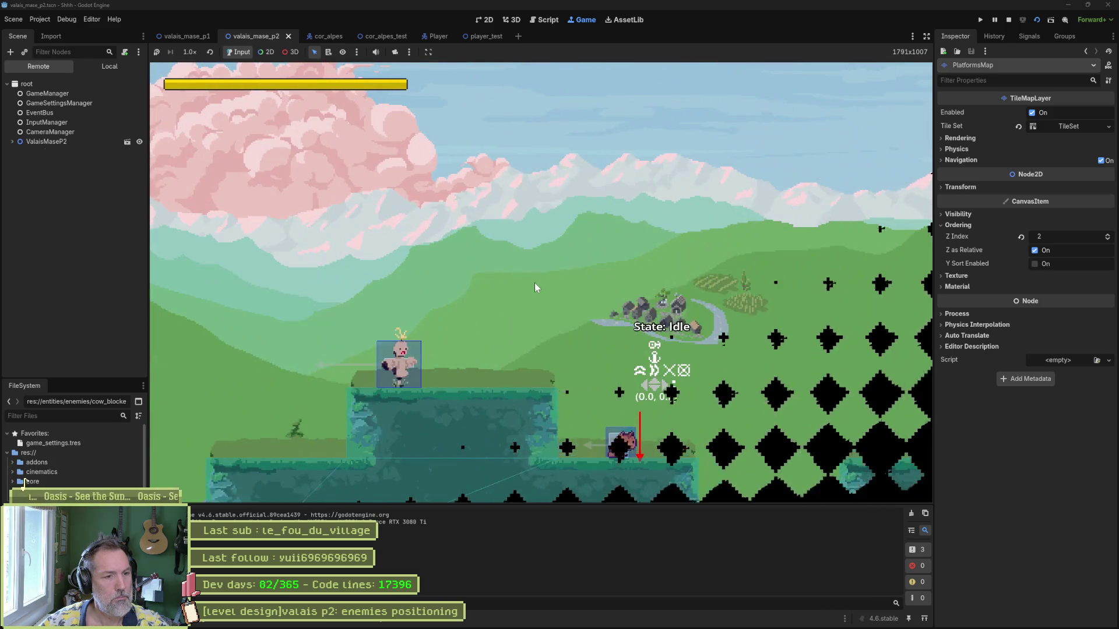
key("Left")
key("space")
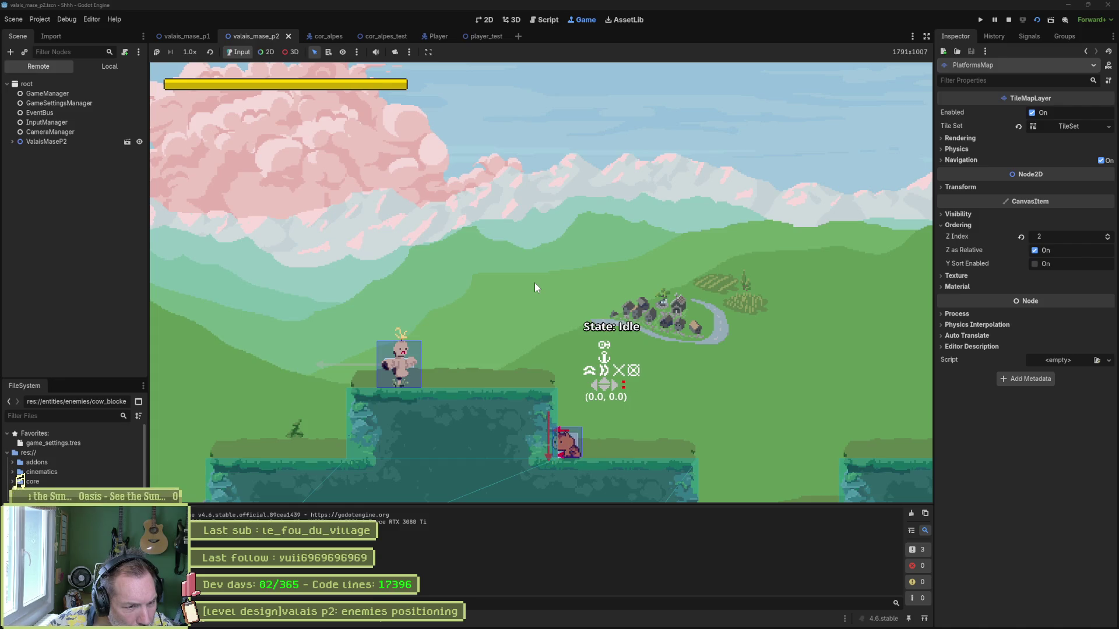
key("F8")
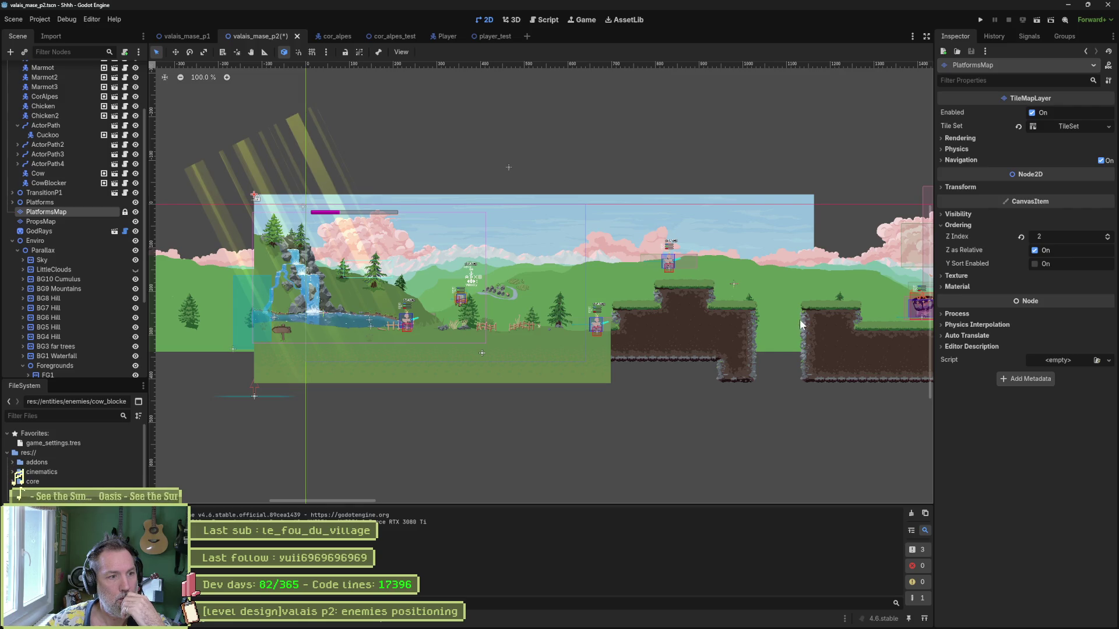
- Paint Terrain 0 dirt under the left platform down to the ground with the Path tool, then run the level
left_click_drag(798, 319, 509, 315)
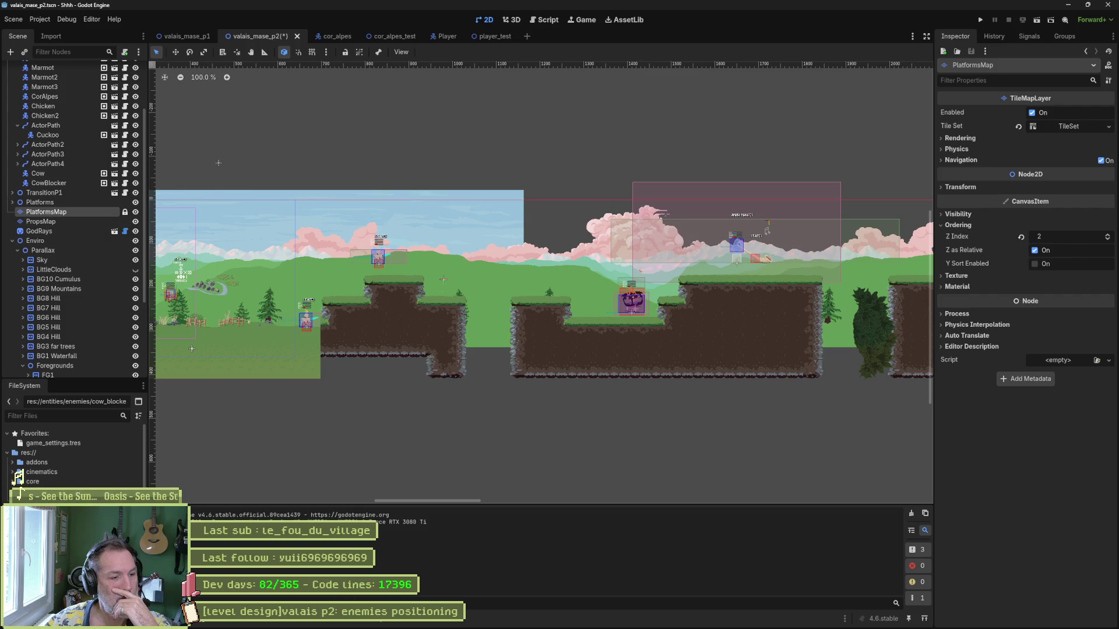
left_click(373, 623)
left_click(197, 478)
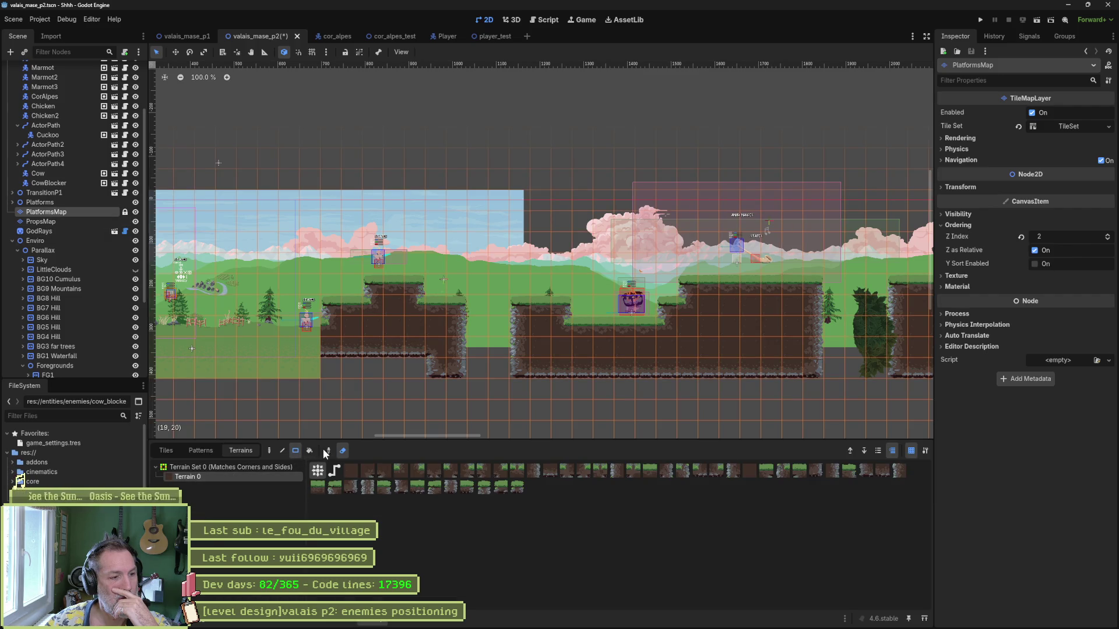
left_click(269, 451)
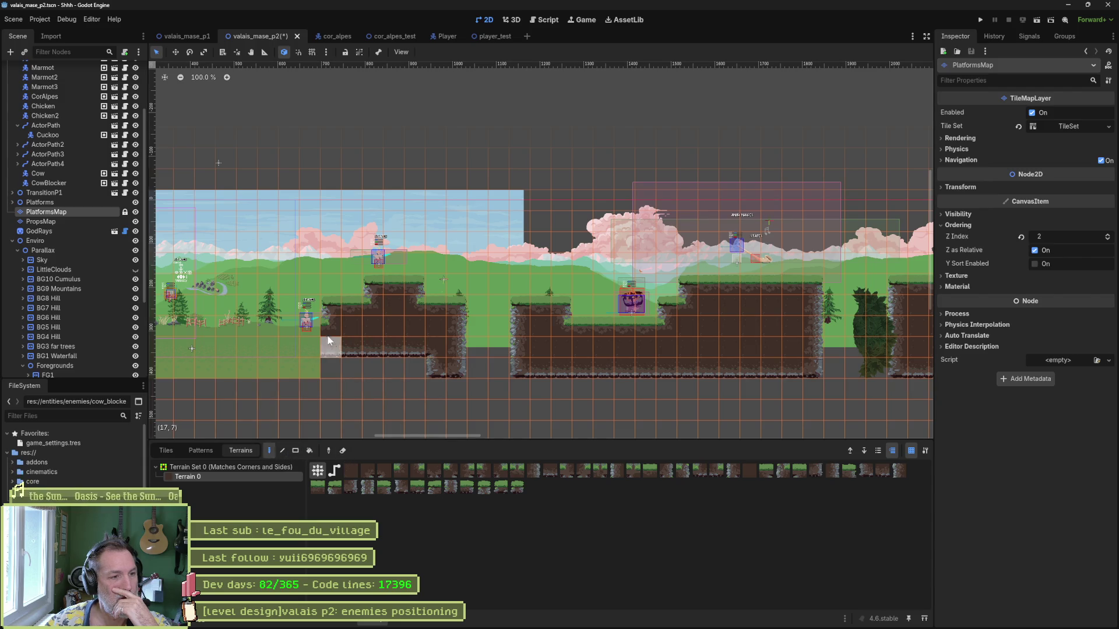
left_click_drag(331, 345, 331, 365)
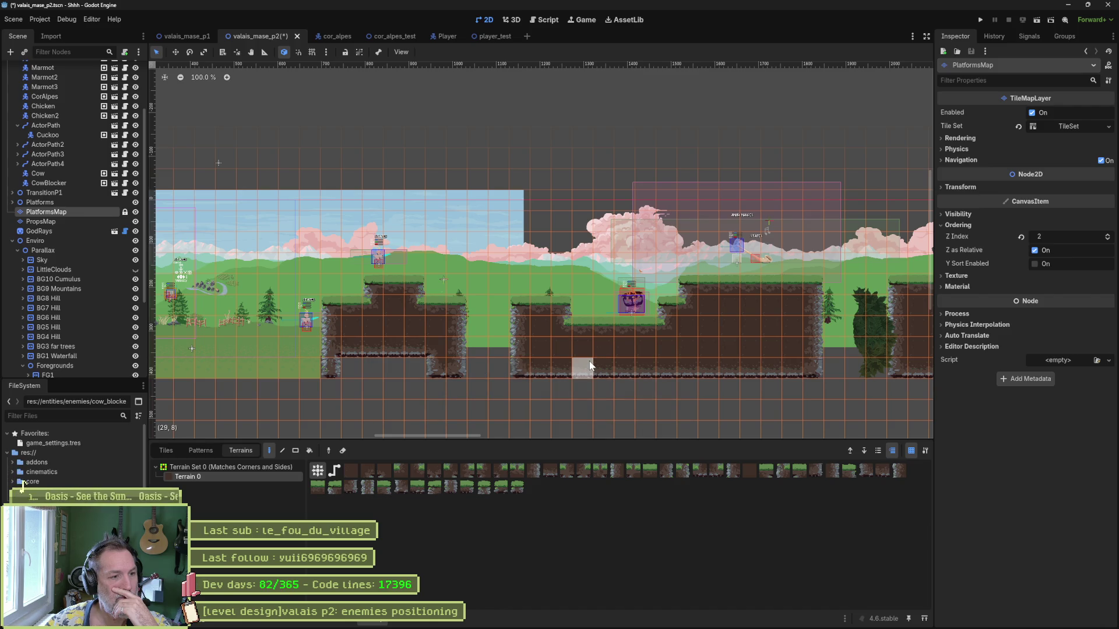
left_click_drag(418, 365, 345, 365)
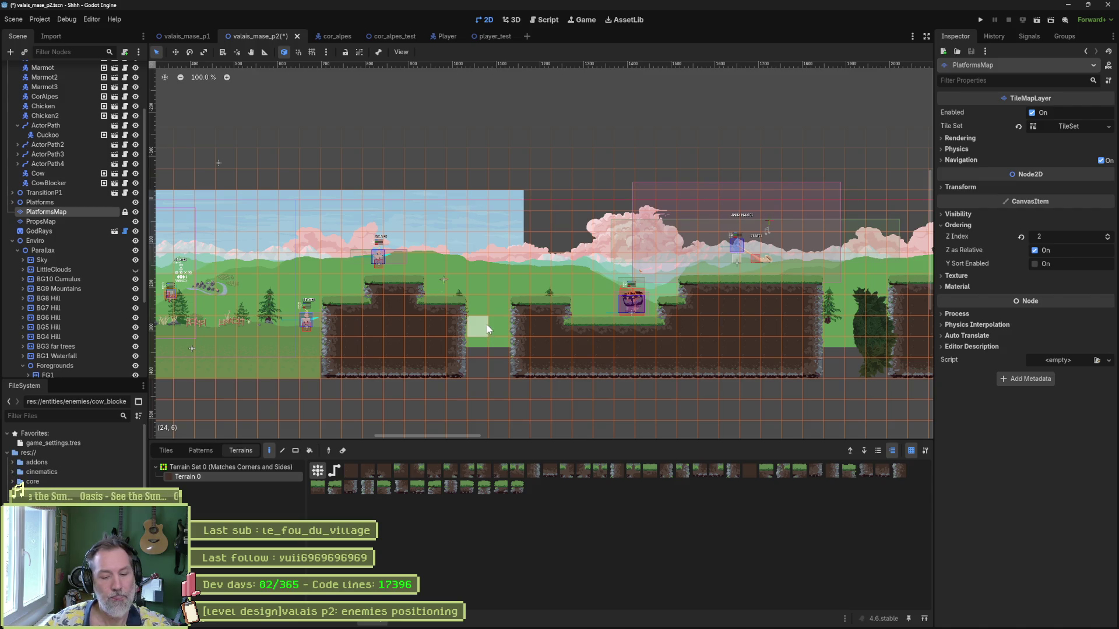
key("F6")
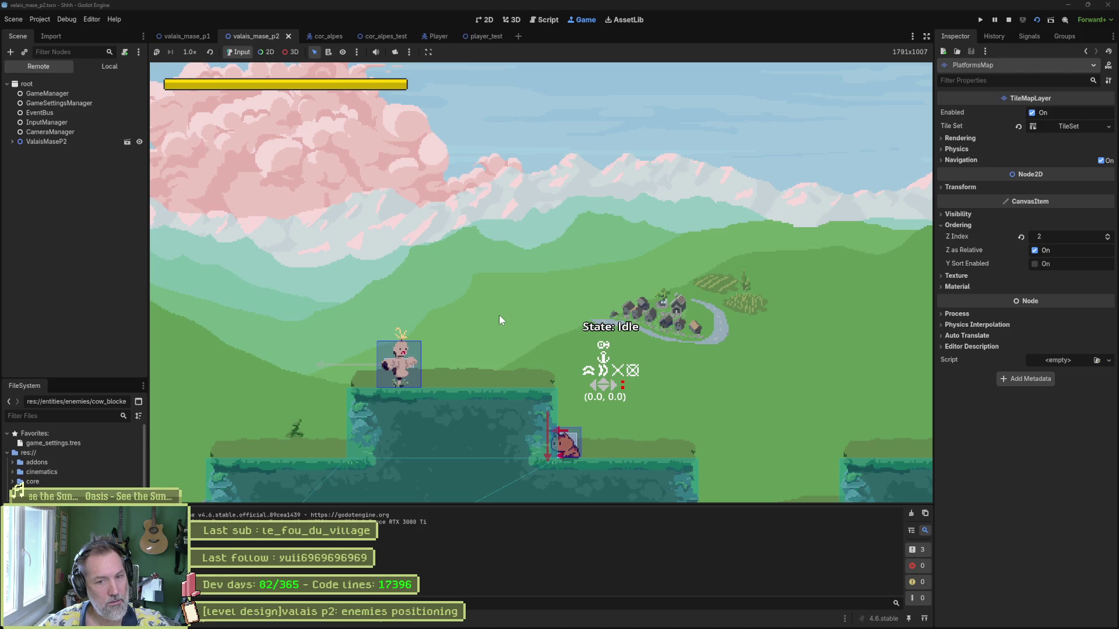
- Stop the game and paint a small floating grass platform in the gap between the cliffs
key("F8")
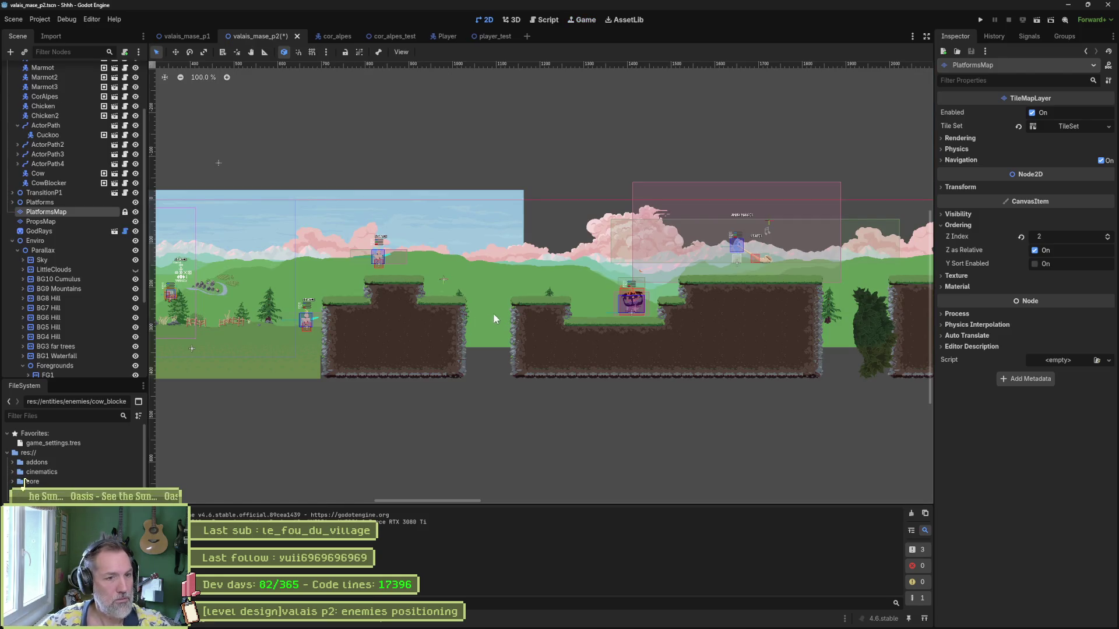
left_click(348, 623)
scroll(385, 339, "up", 8)
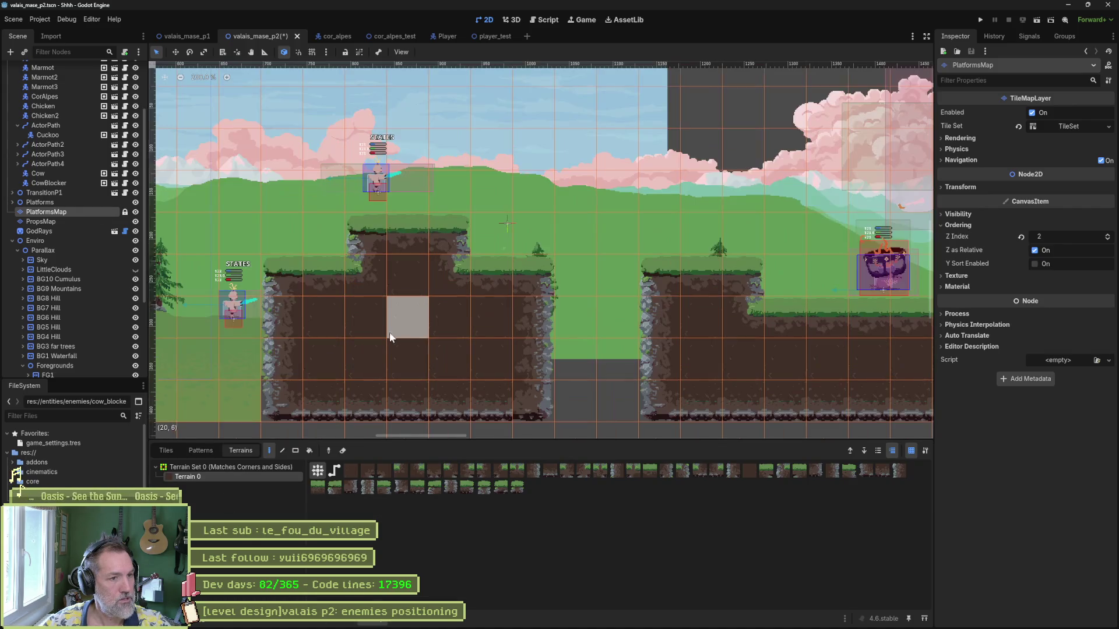
left_click(590, 226)
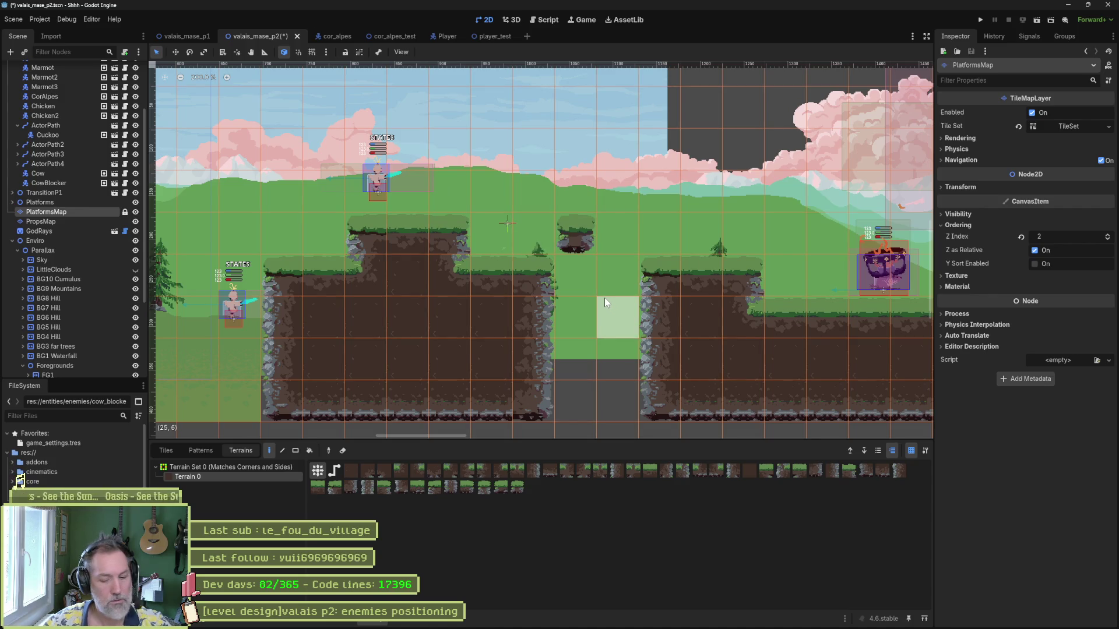
- Run the level to test the cat's jump and wall slide toward the new platform, then stop
key("F6")
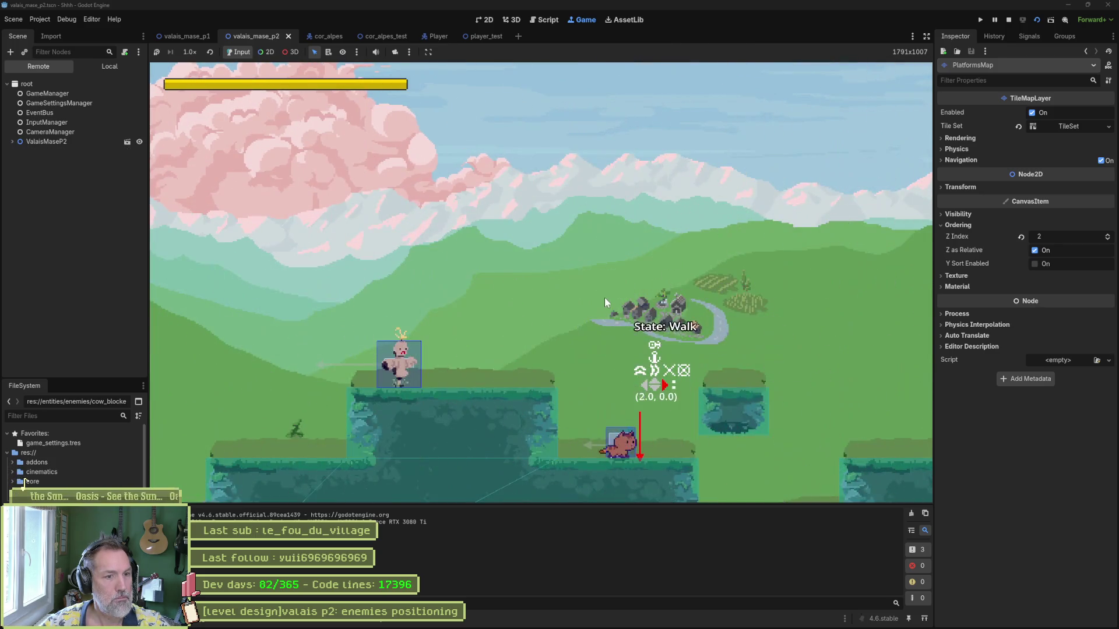
key("Right")
key("space")
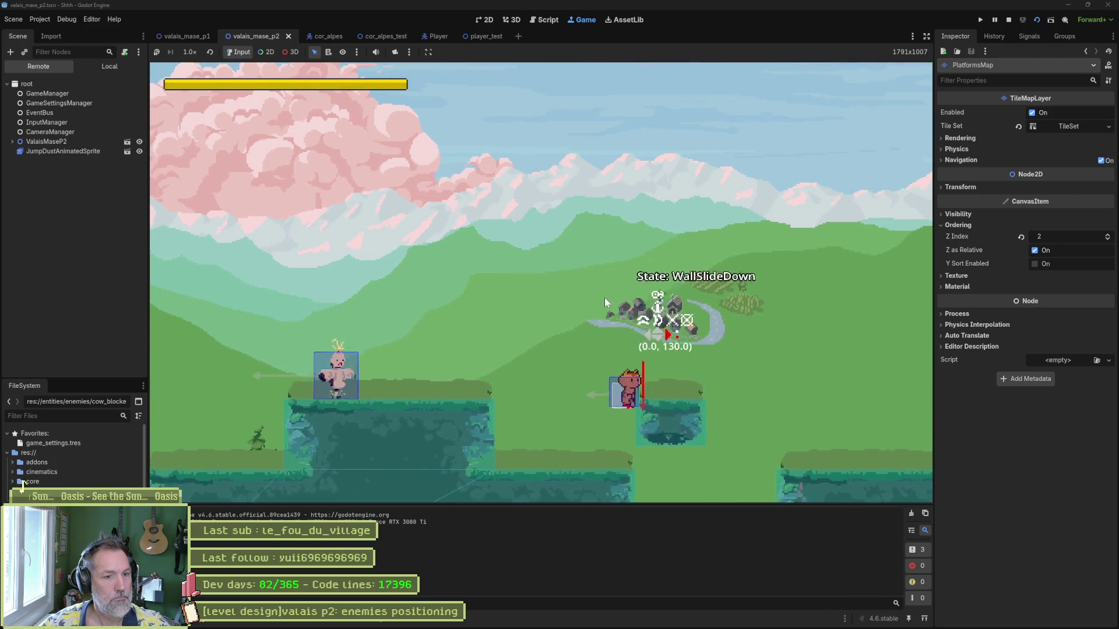
key("F8")
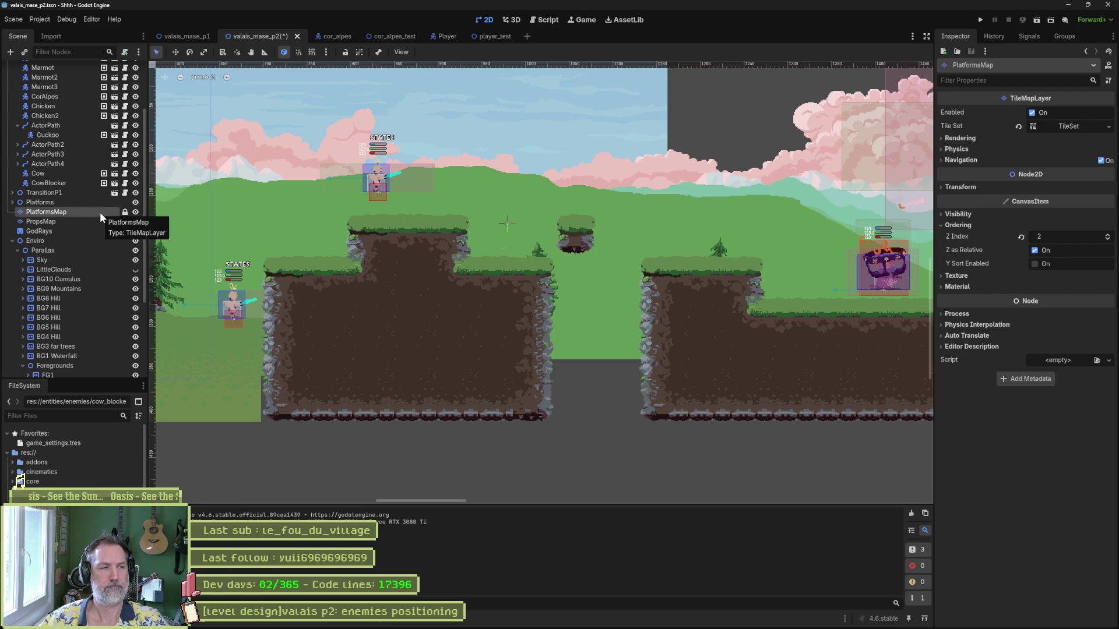
- Close the cor_alpes, cor_alpes_test and Player tabs and bring player_test to the front
mouse_move(330, 39)
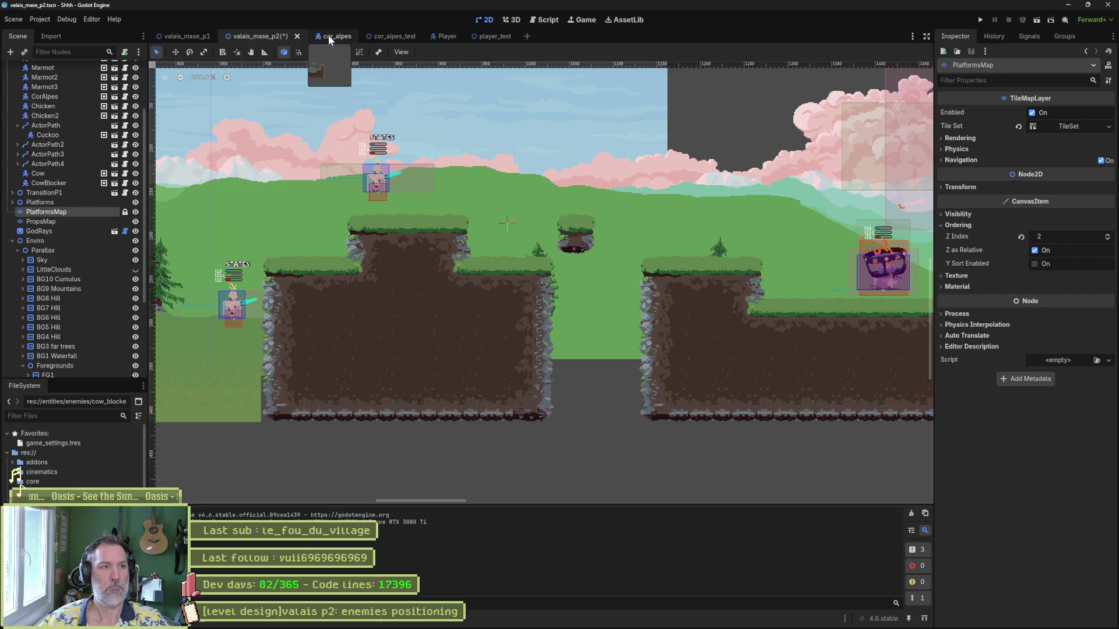
middle_click(329, 38)
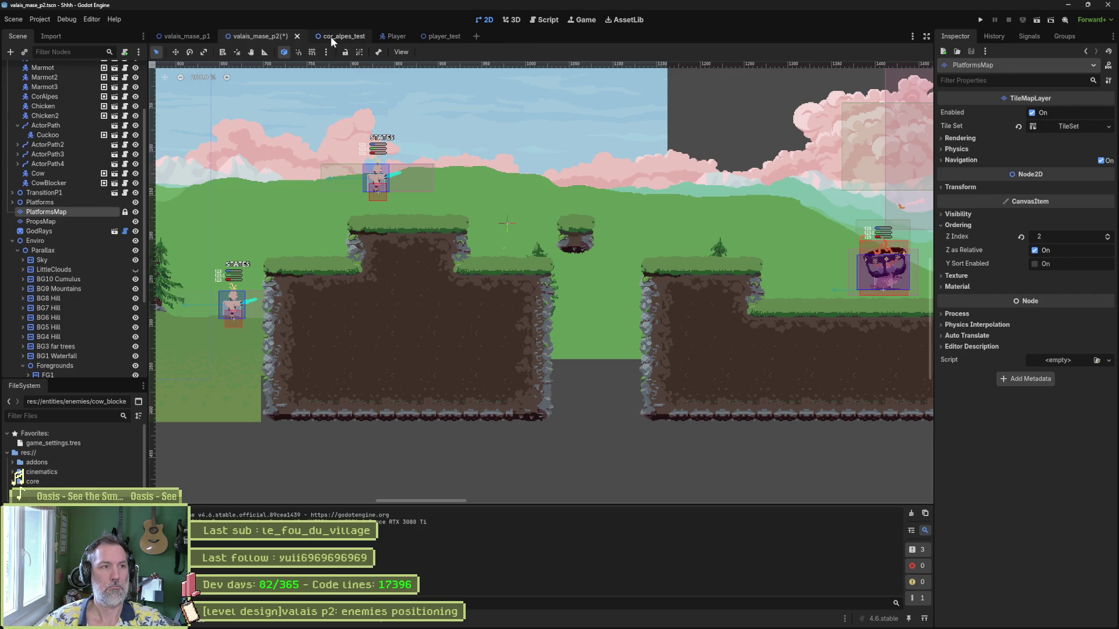
middle_click(331, 36)
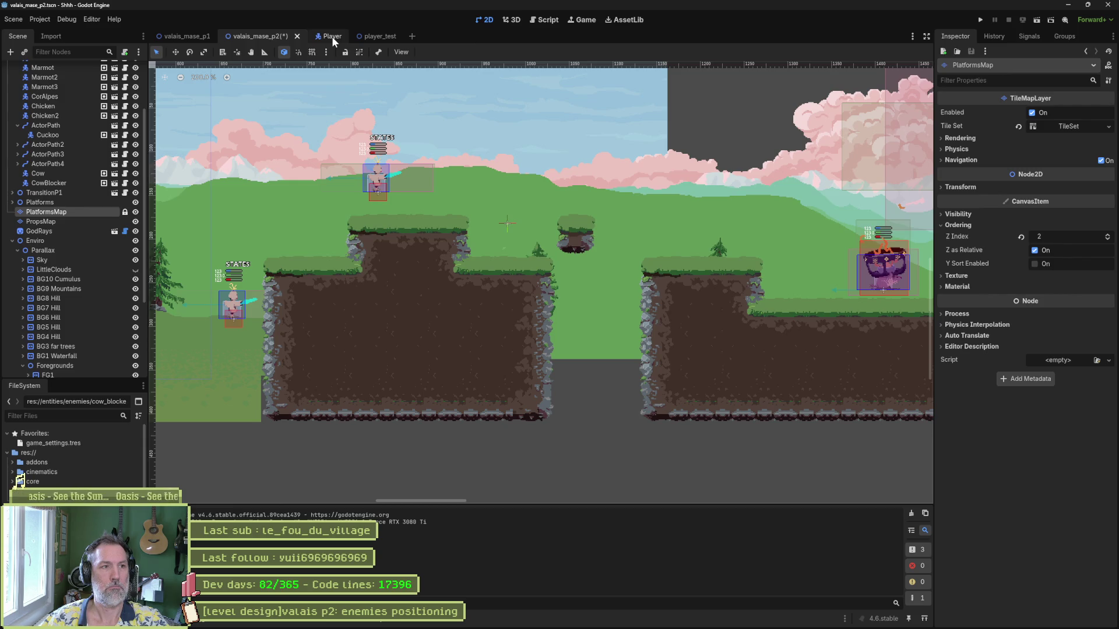
middle_click(331, 36)
left_click(332, 38)
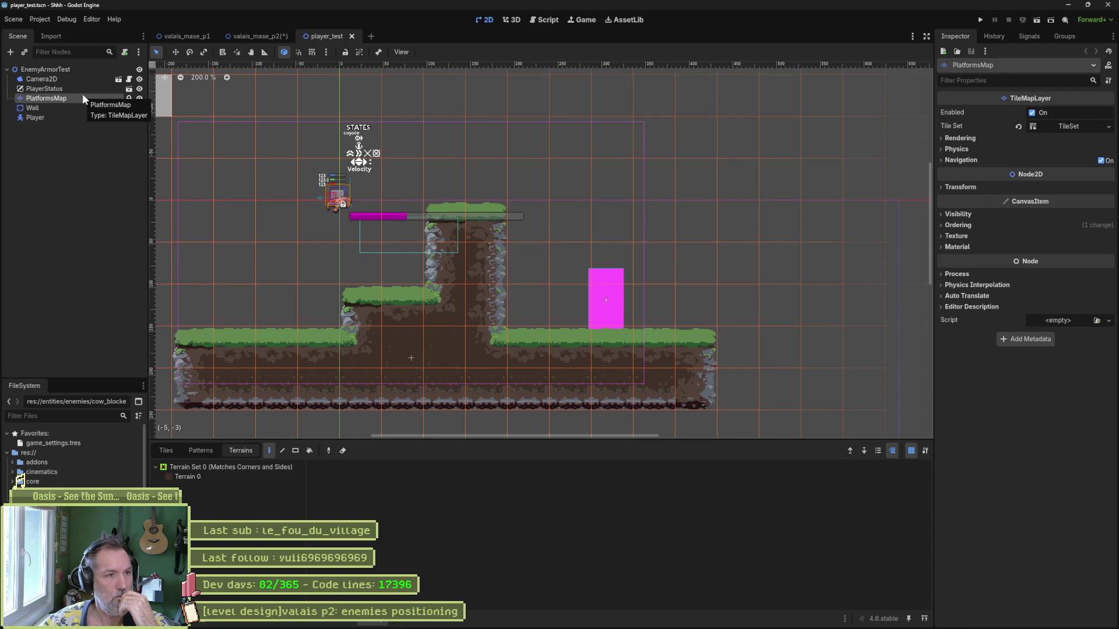
- In Fork, select the unstaged valais_mase_p2.tscn changes and load its full diff
left_click(637, 619)
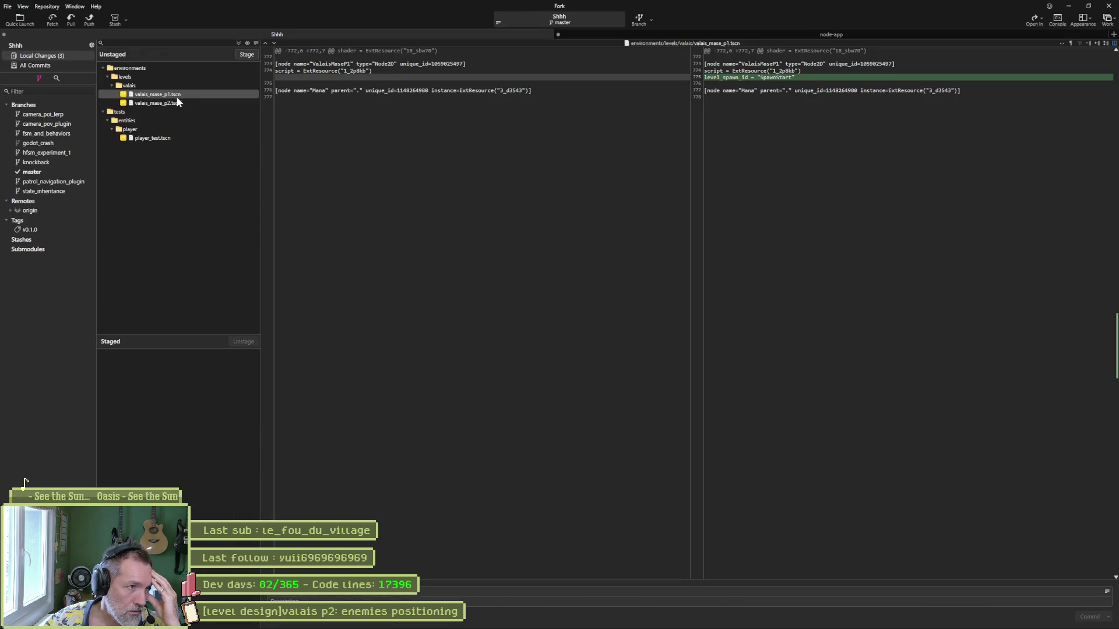
left_click(175, 103)
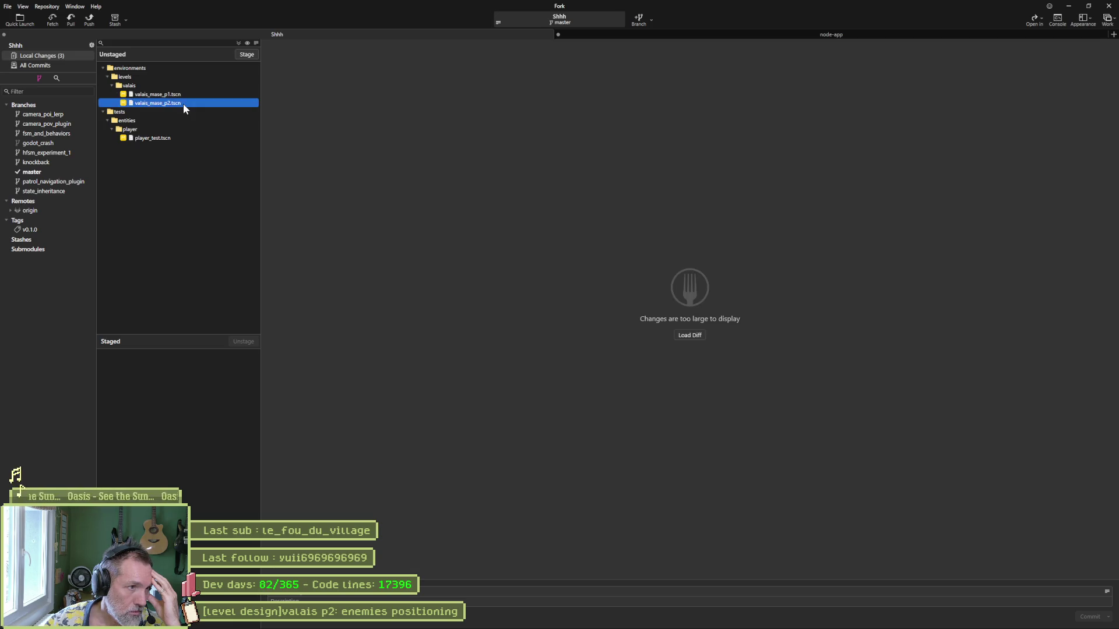
left_click(187, 94)
left_click(188, 102)
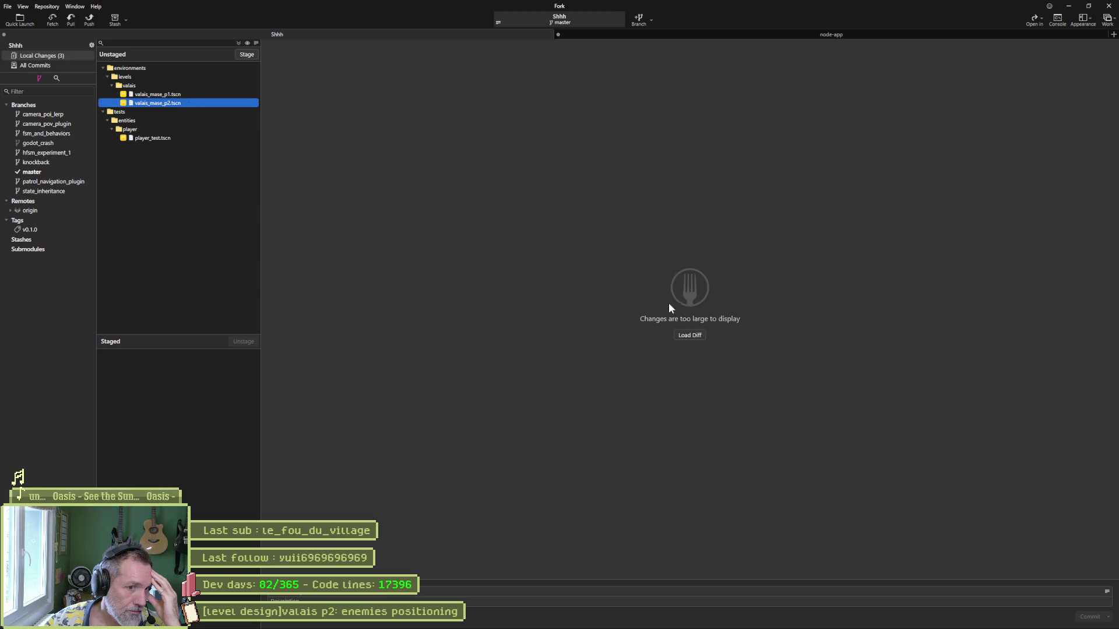
left_click(694, 336)
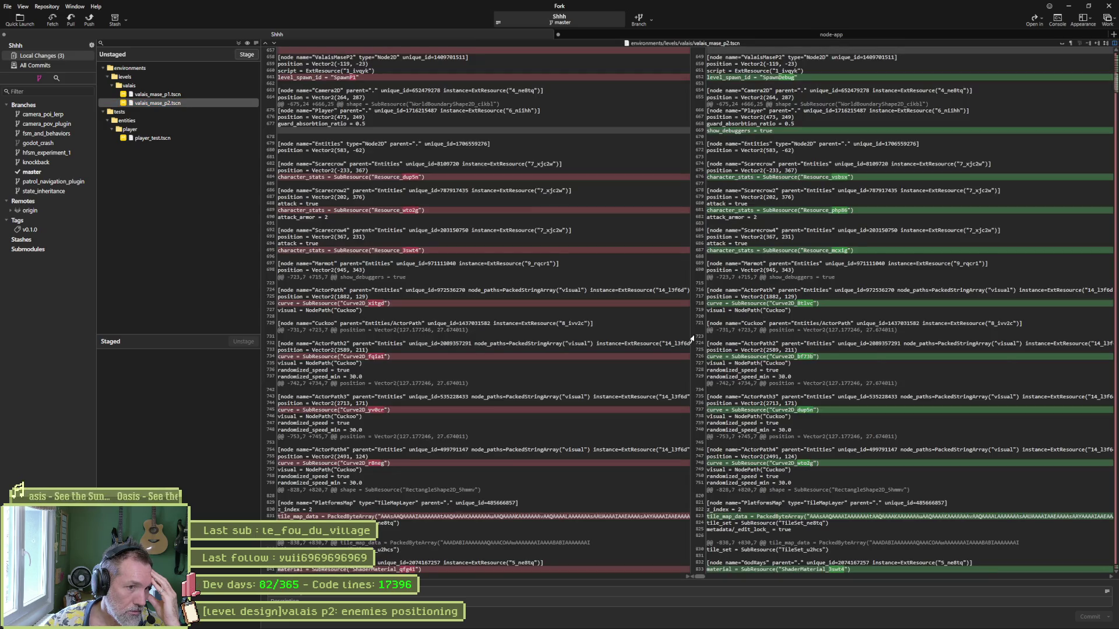
- Scroll through the valais_mase_p2.tscn diff, then view valais_mase_p1.tscn's added level_spawn_id "SpawnStart"
mouse_move(699, 270)
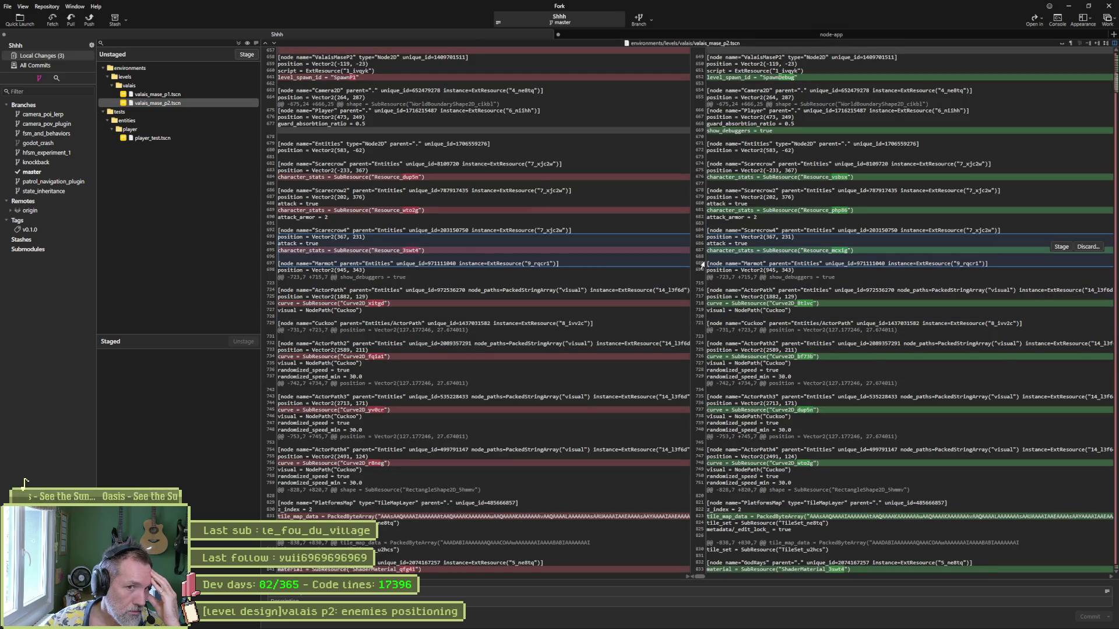
scroll(642, 254, "up", 3)
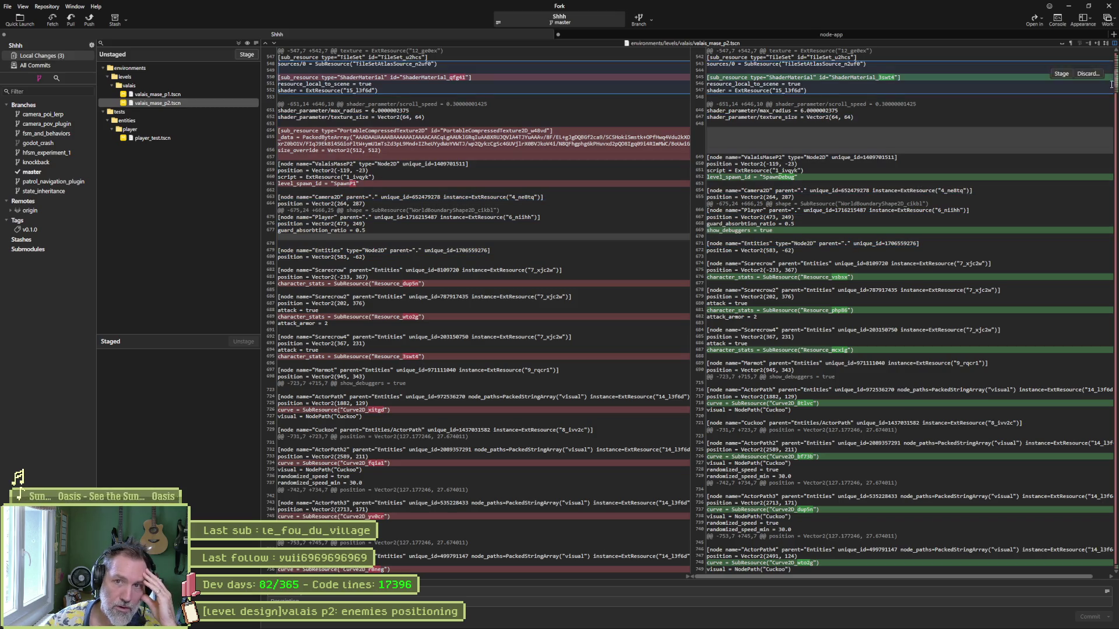
scroll(1115, 85, "down", 5)
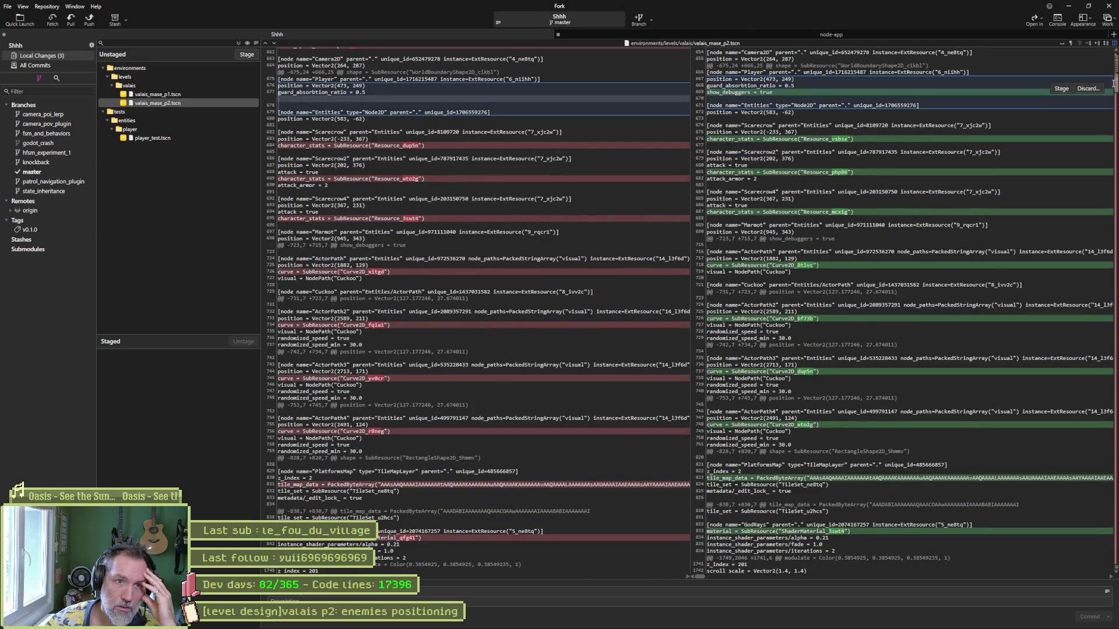
left_click_drag(1114, 84, 1115, 102)
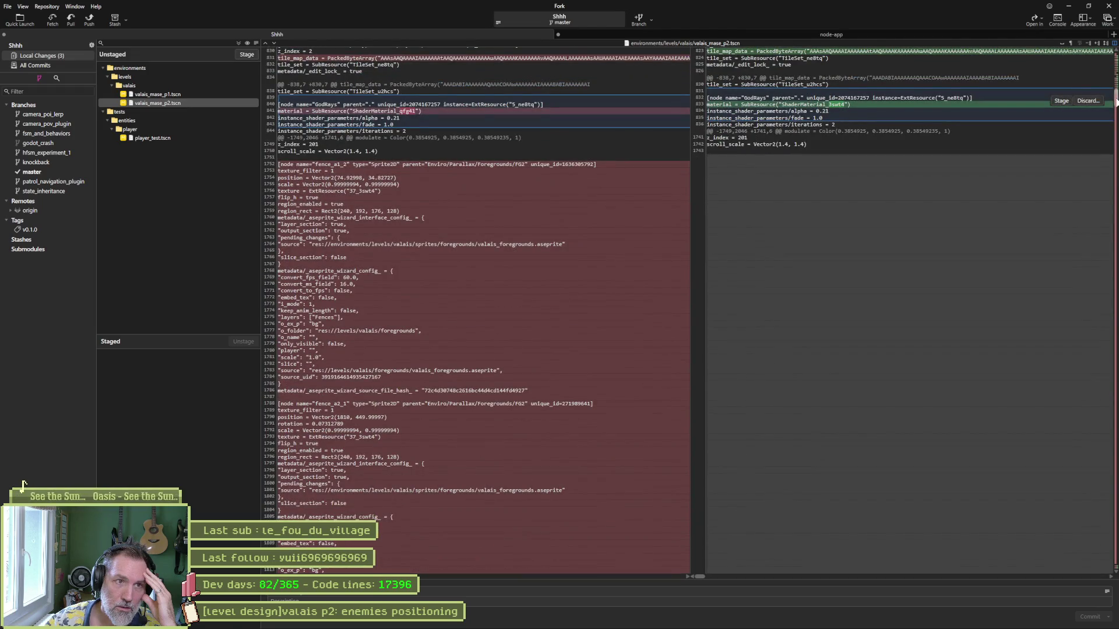
mouse_move(1115, 101)
left_mouse_down()
mouse_move(1089, 510)
mouse_move(1099, 573)
left_mouse_up()
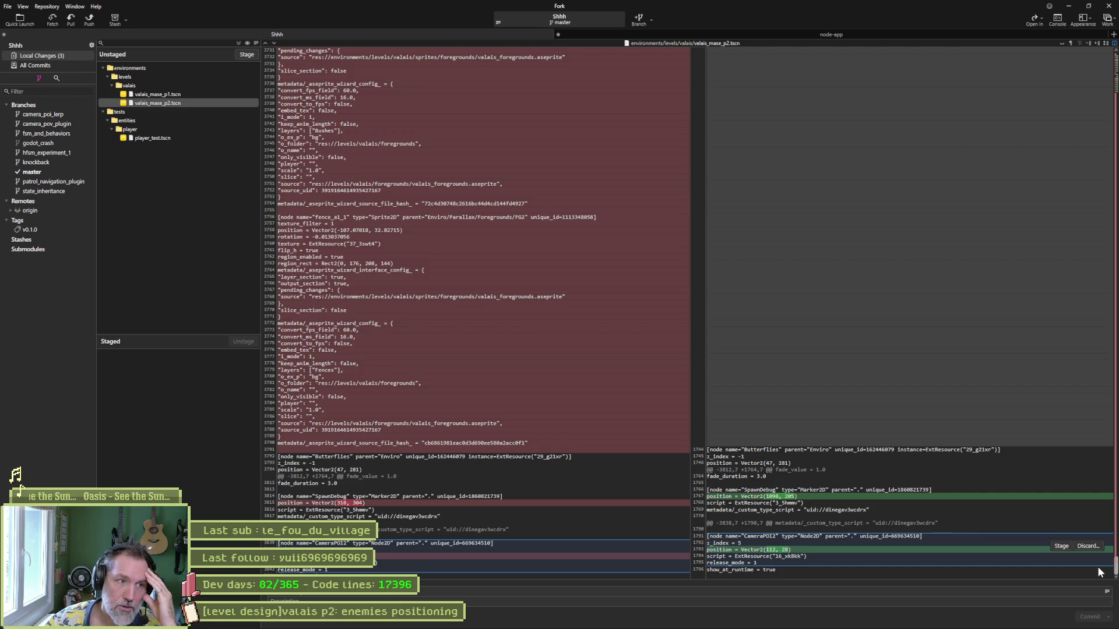
scroll(1090, 477, "up", 15)
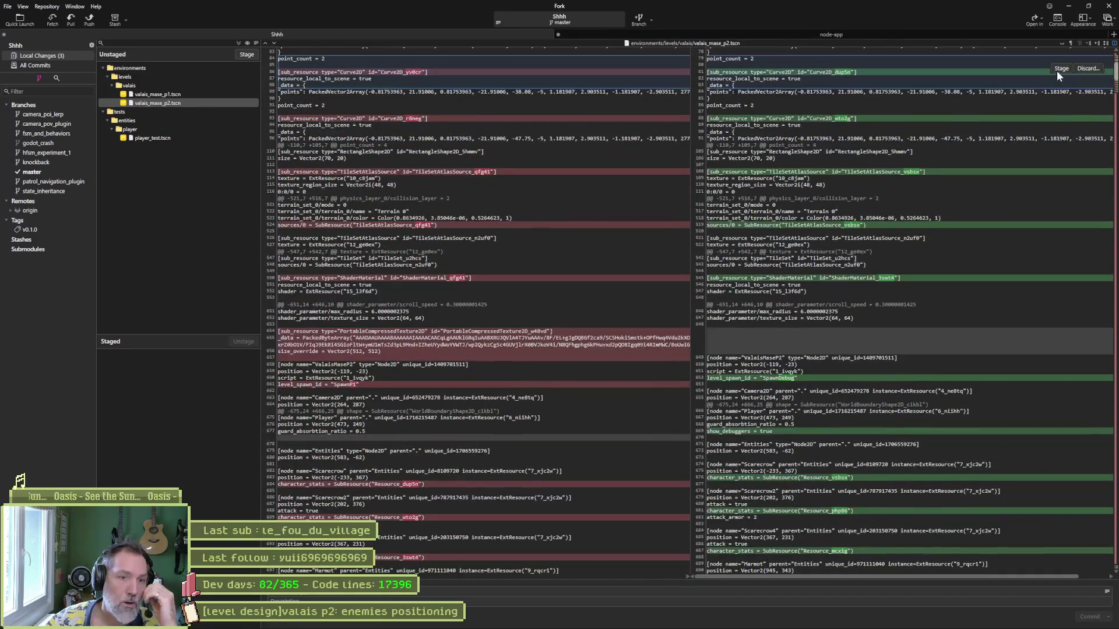
scroll(1057, 71, "up", 15)
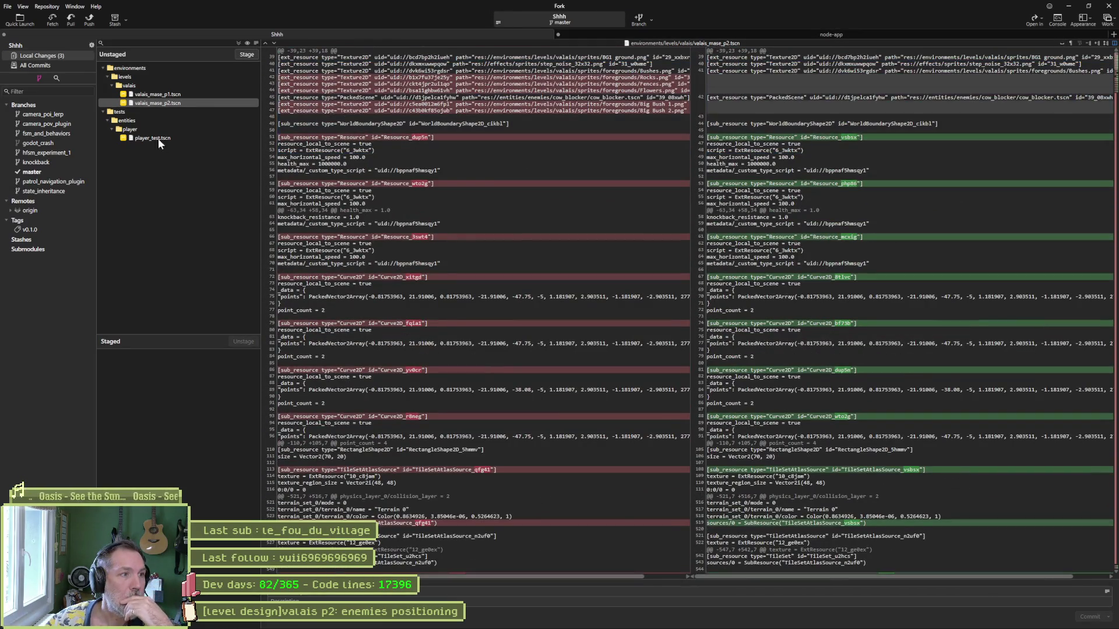
left_click(160, 95)
mouse_move(749, 78)
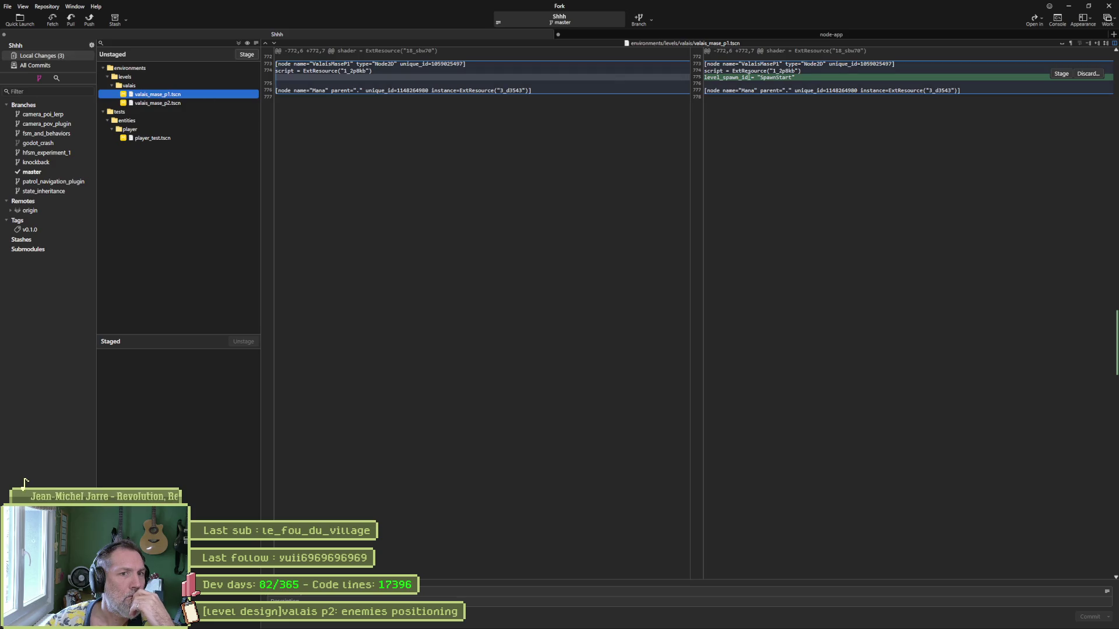
- Back in valais_mase_p2, open PlatformsMap's valais_platforms_tileset_auto.png atlas in the TileSet editor
left_click(1069, 8)
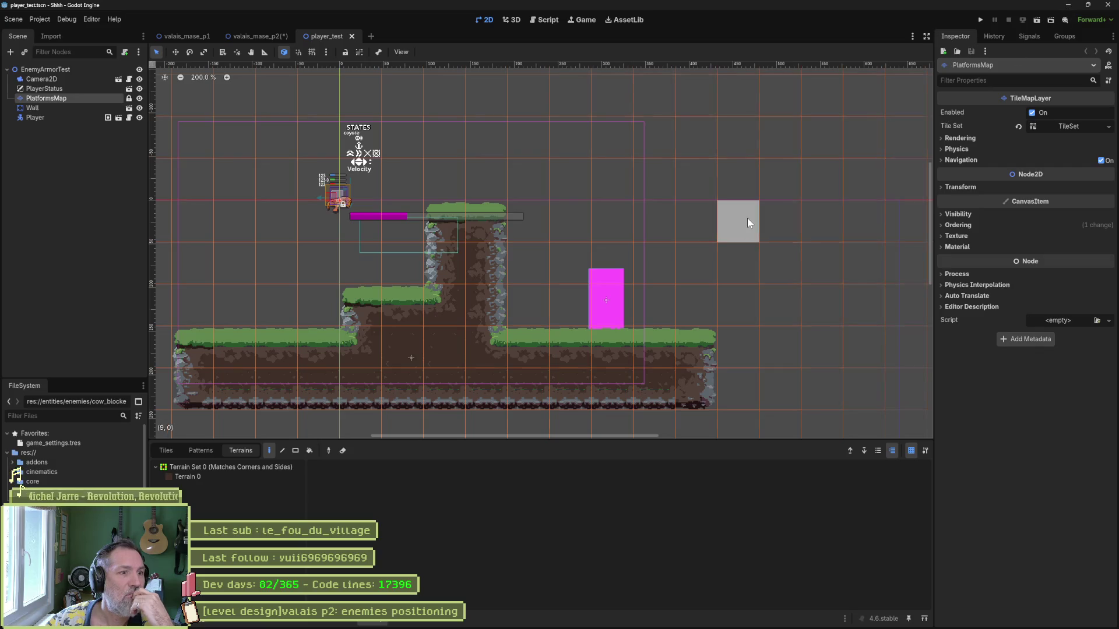
left_click(249, 39)
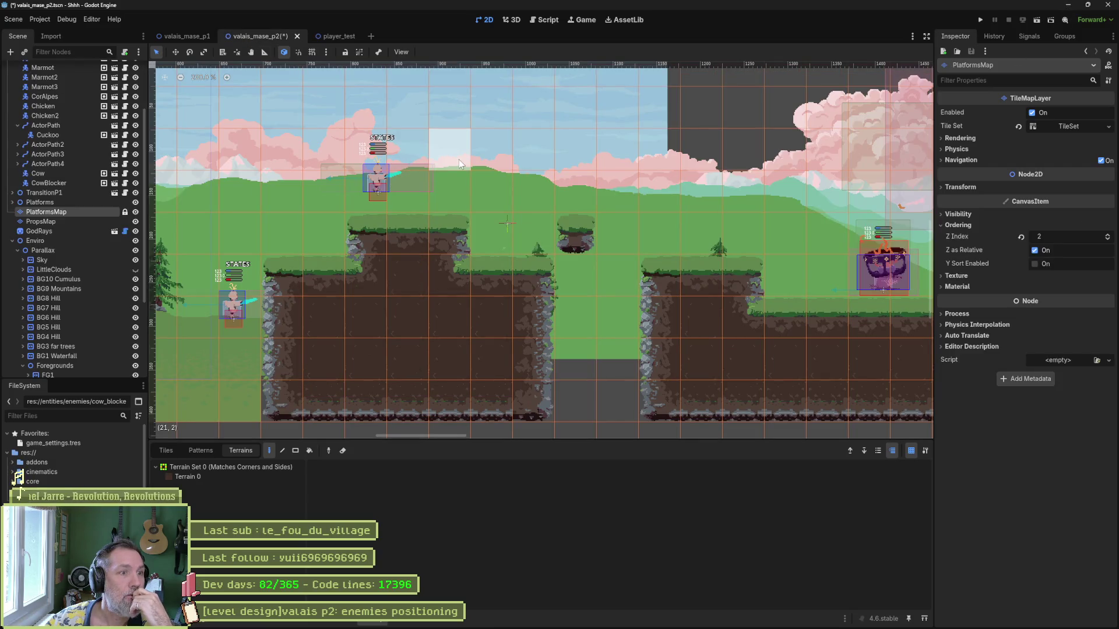
scroll(454, 203, "down", 4)
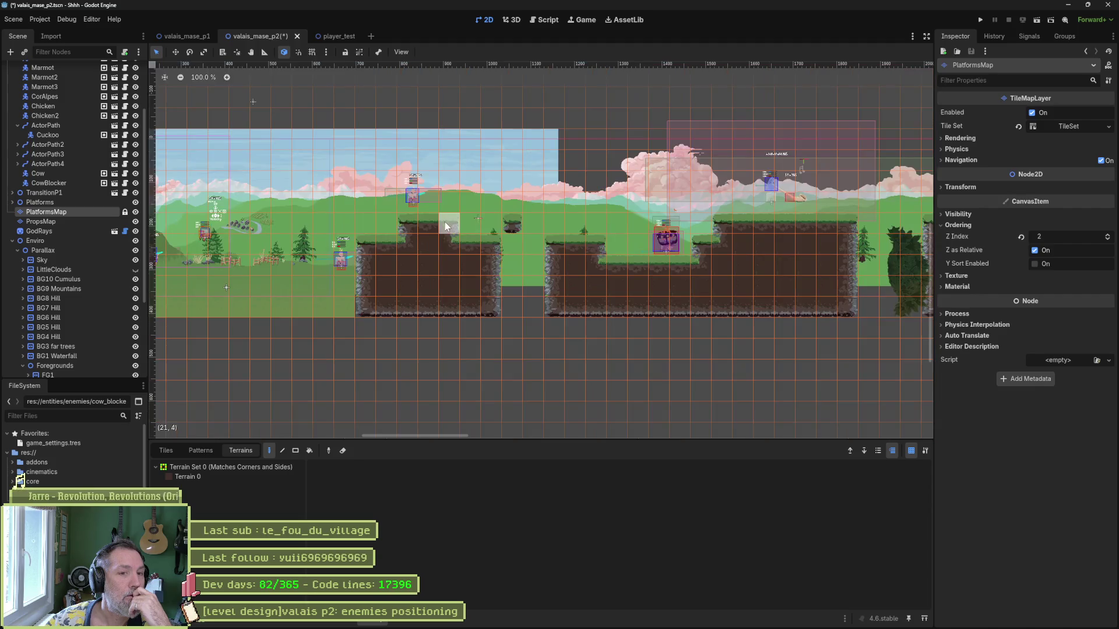
scroll(652, 330, "right", 3)
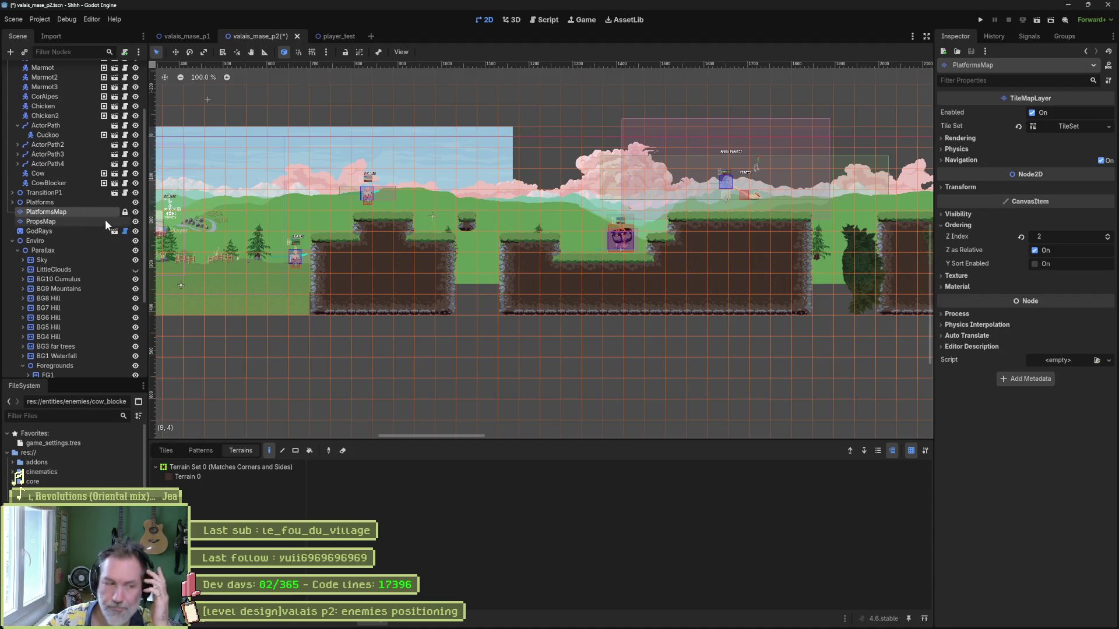
left_click(344, 622)
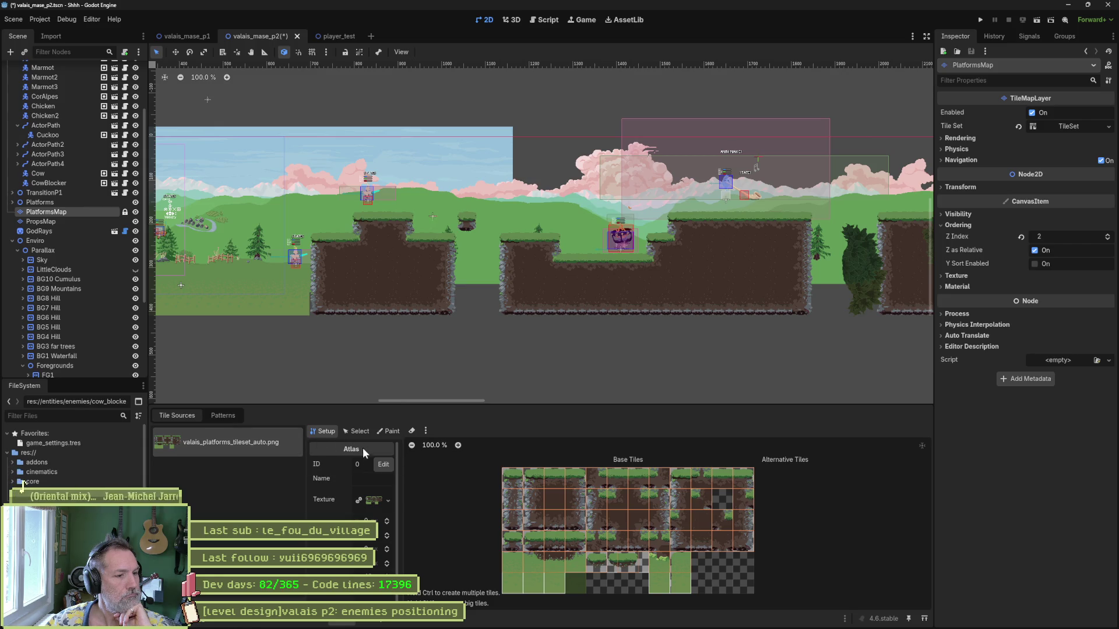
- Put the TileSet editor in Paint mode with Physics Layer 0 as the painted property
left_click(395, 434)
left_click(367, 464)
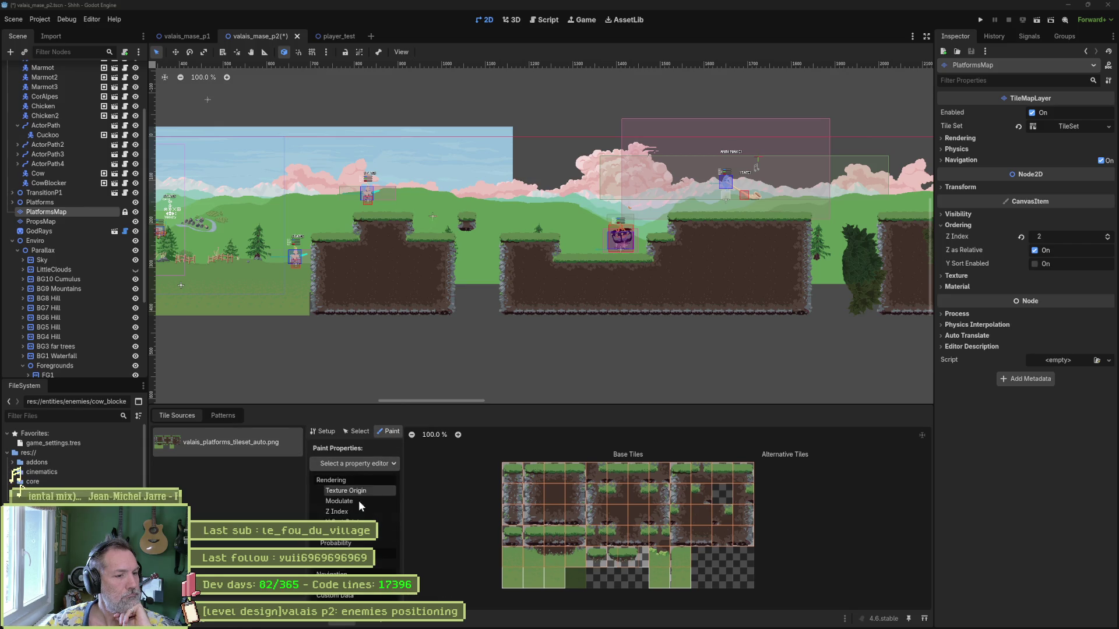
left_click(347, 565)
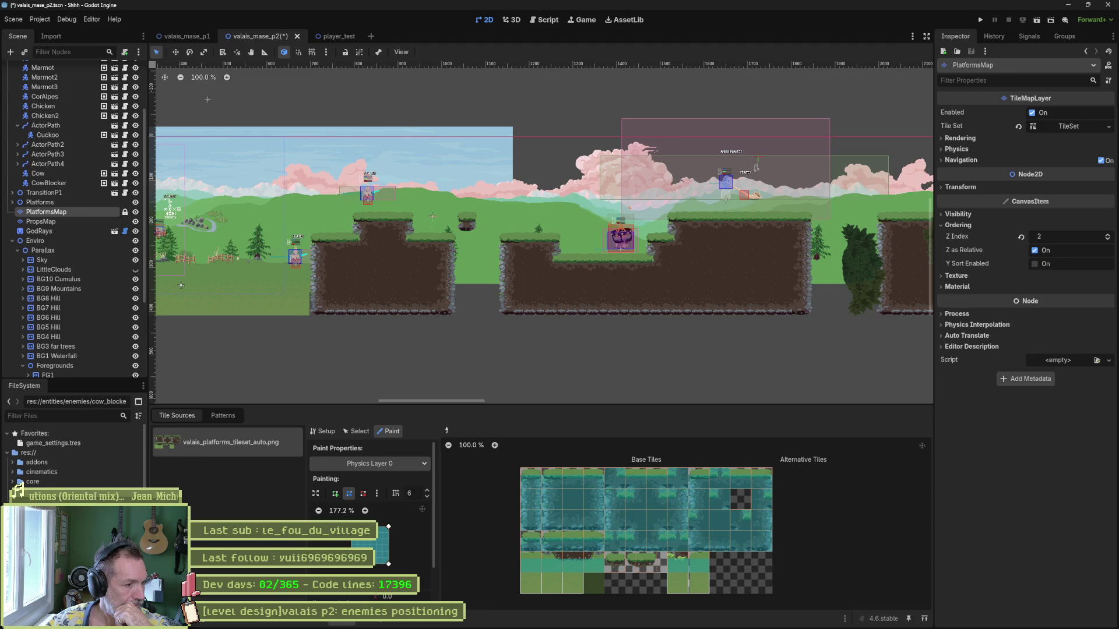
scroll(24, 482, "down", 5)
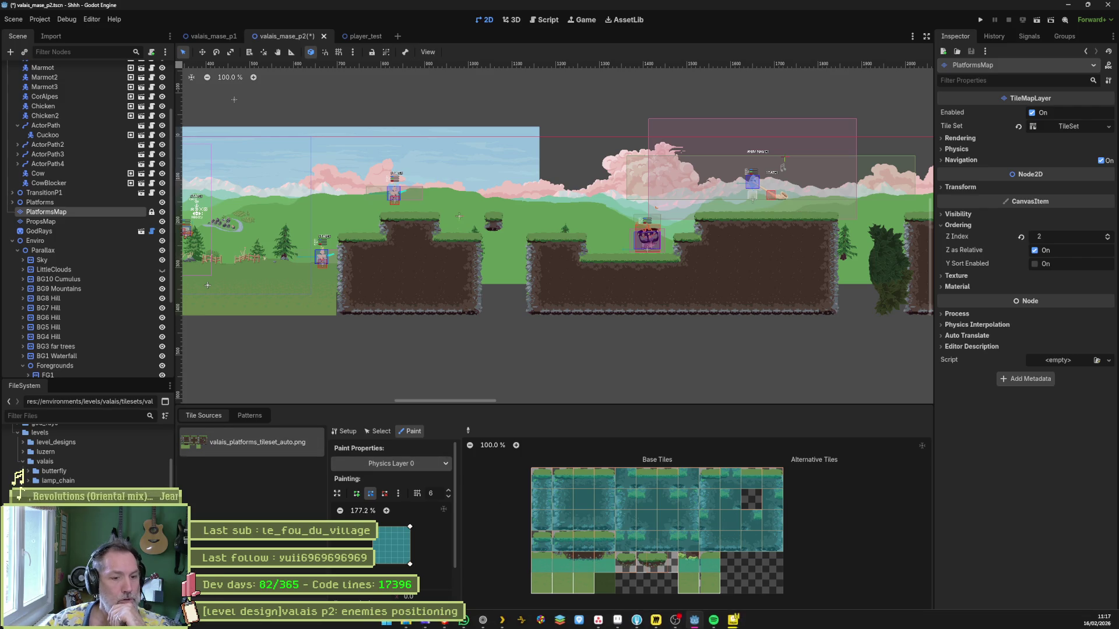
- Discard the uncommitted changes to valais_mase_p2.tscn in Fork and reload the scene in Godot
mouse_move(693, 620)
left_click(639, 621)
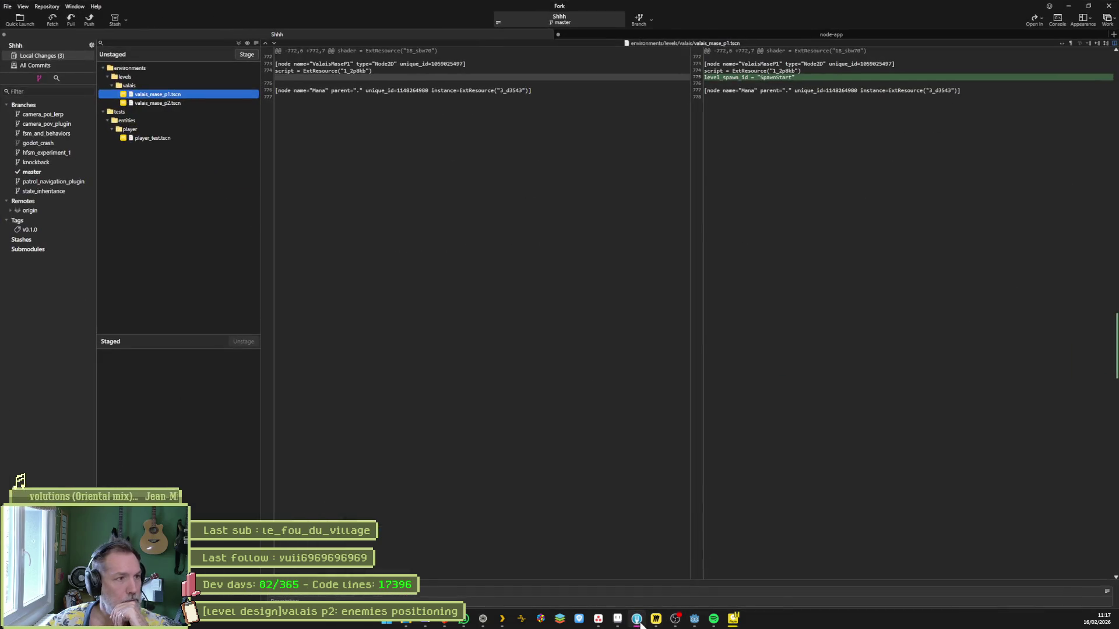
left_click(188, 99)
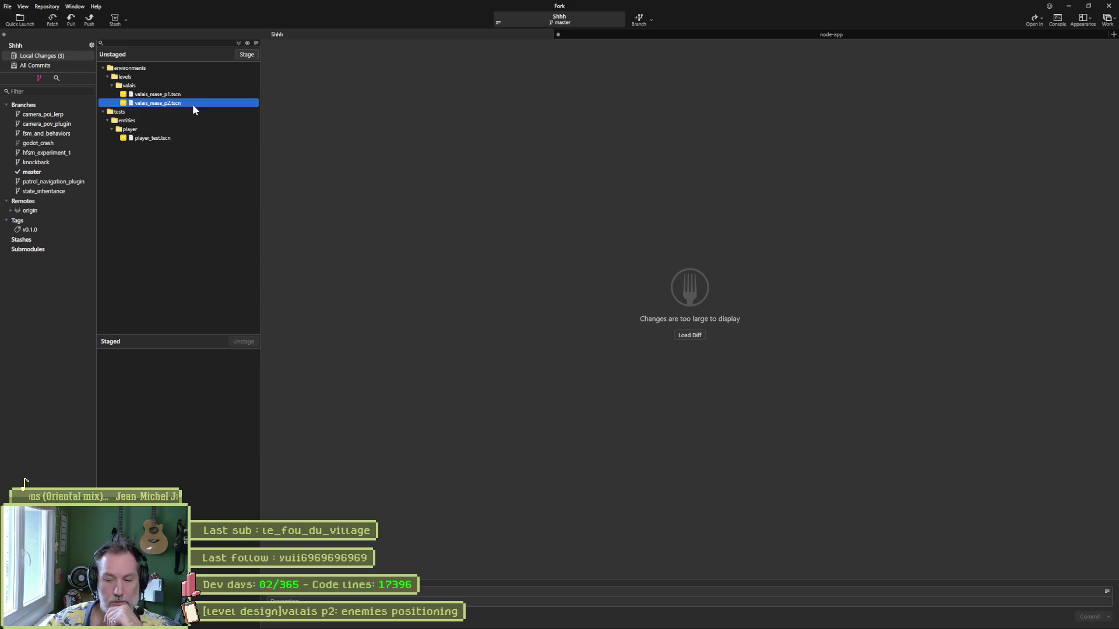
key("Delete")
left_click(1069, 6)
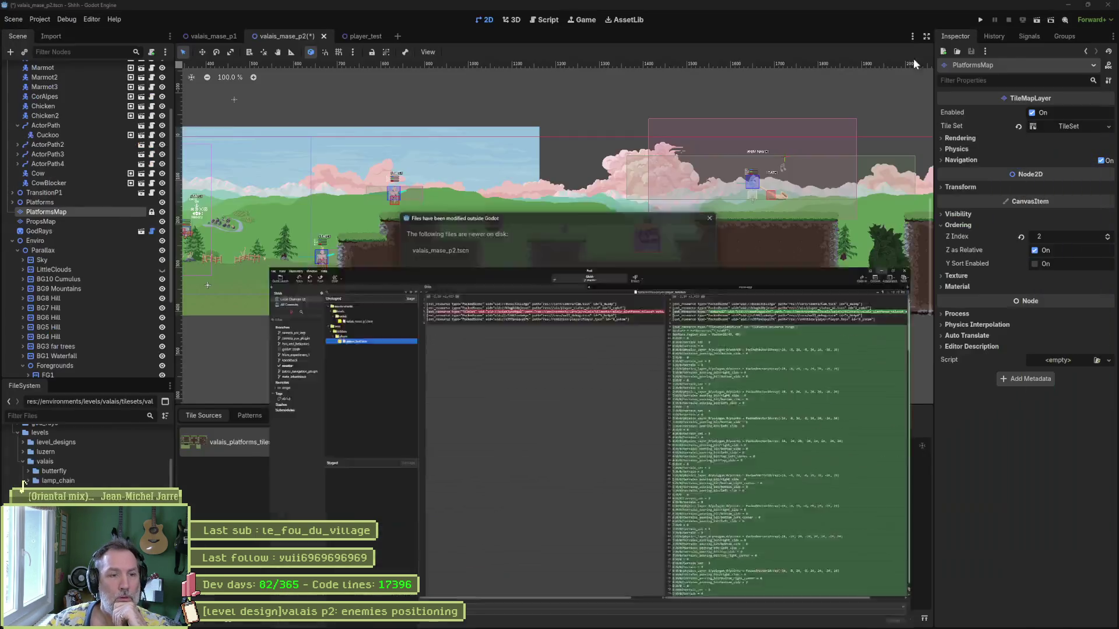
left_click(572, 397)
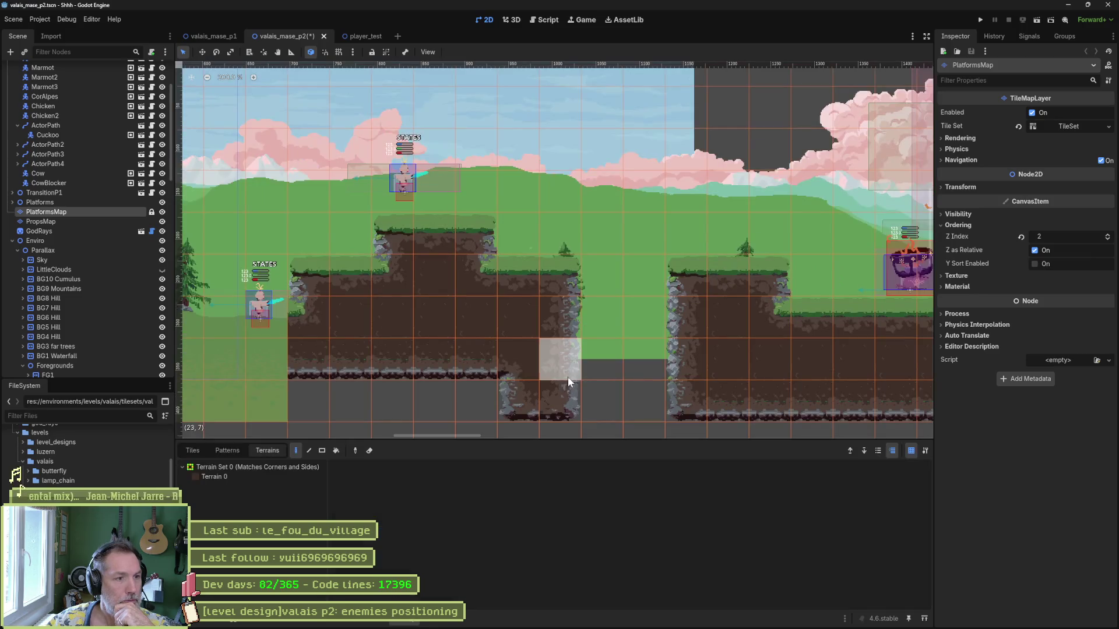
- Run the level with F6, walk the player right, then stop the game
key("F6")
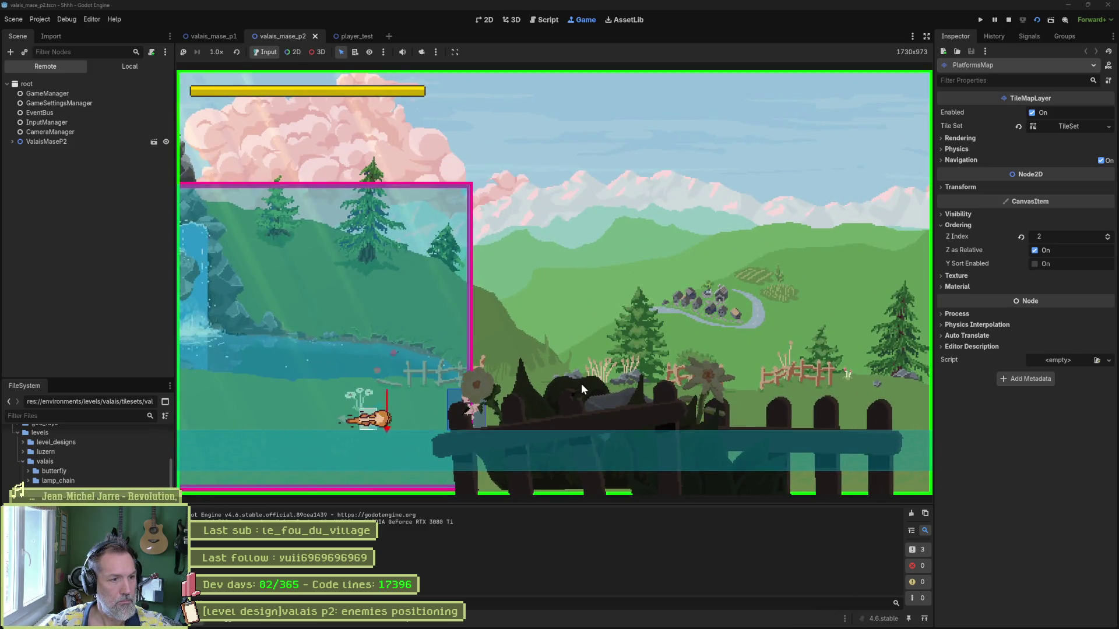
key("Right")
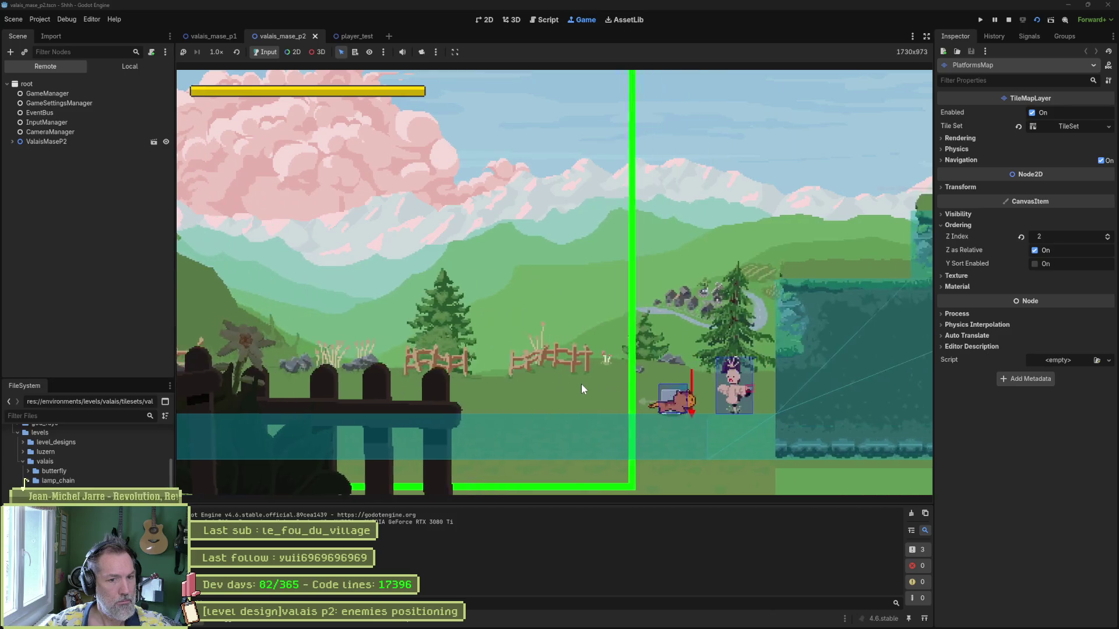
key("F8")
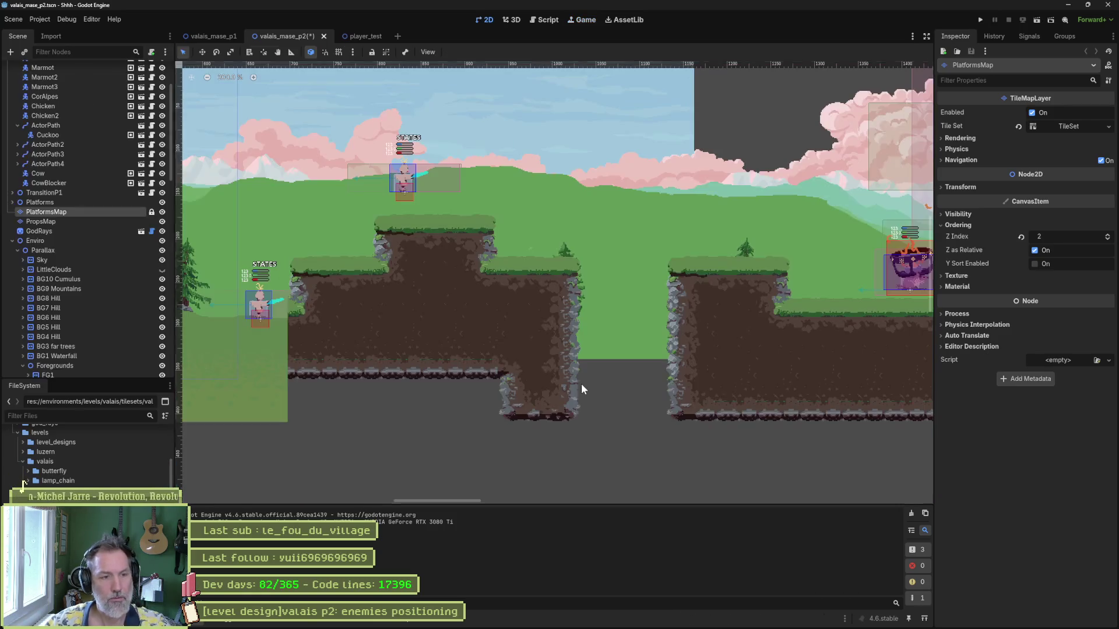
- Check the valais_mase_p2.tscn diff in Fork, which moves CameraPOI2 to 132, 28, then return to Godot
left_click(638, 621)
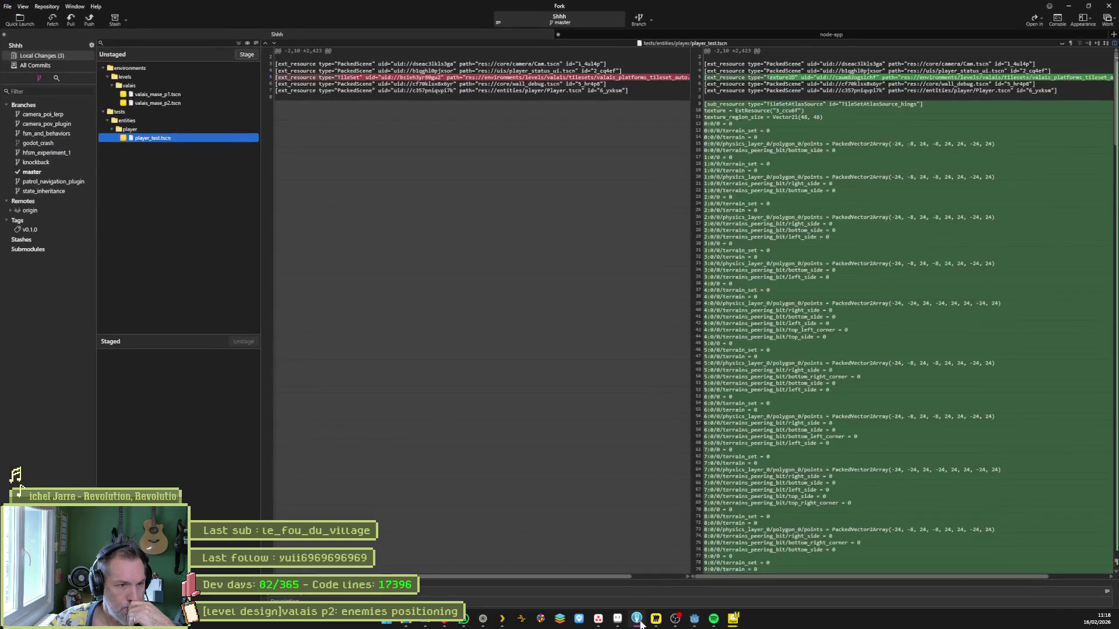
left_click(187, 103)
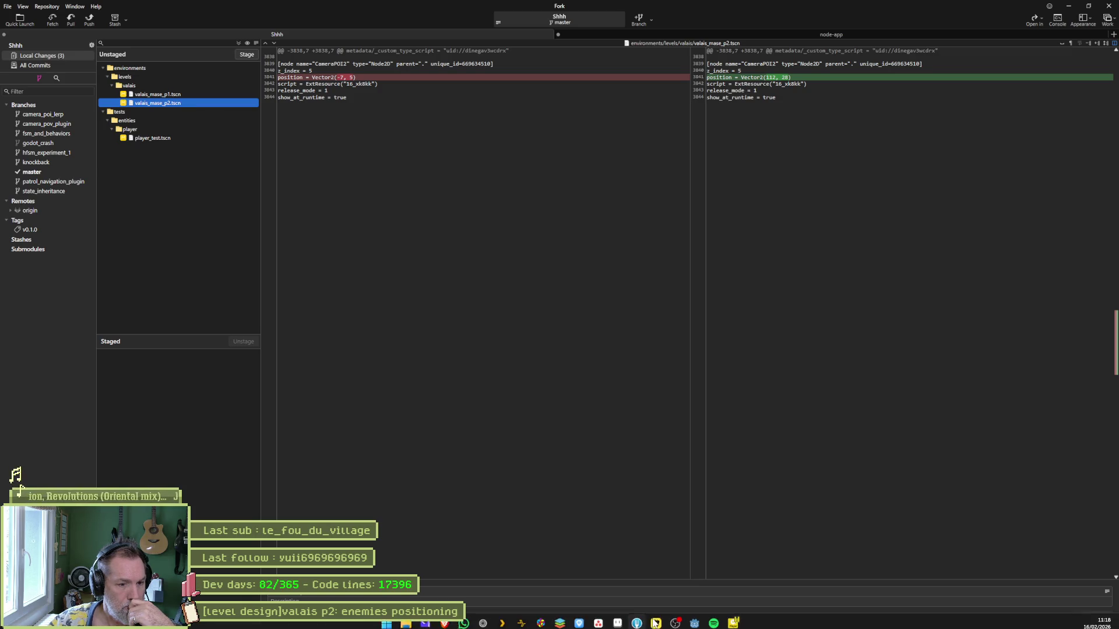
left_click(695, 618)
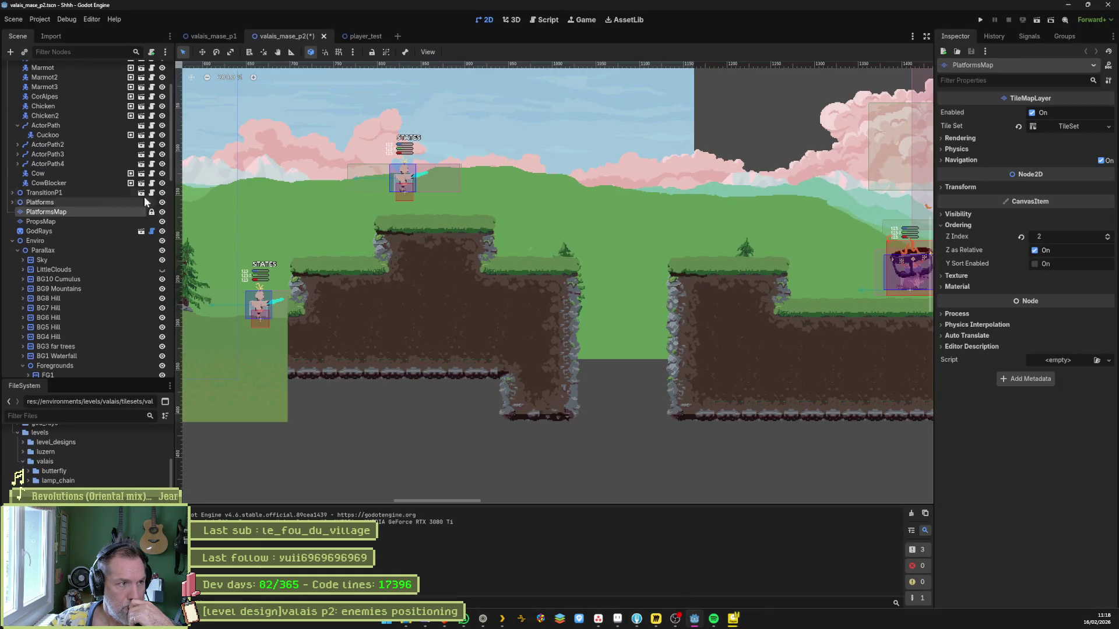
- Reset the ValaisMaseP2 root's Position to 0,0 and save the scene
scroll(85, 149, "up", 3)
left_click(73, 68)
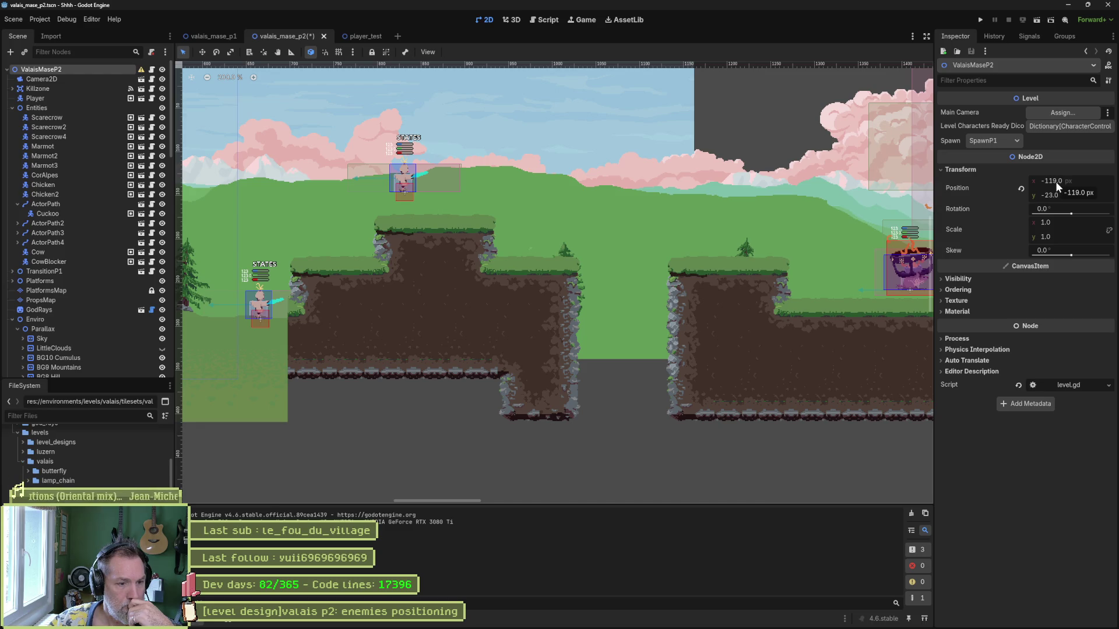
scroll(437, 150, "down", 6)
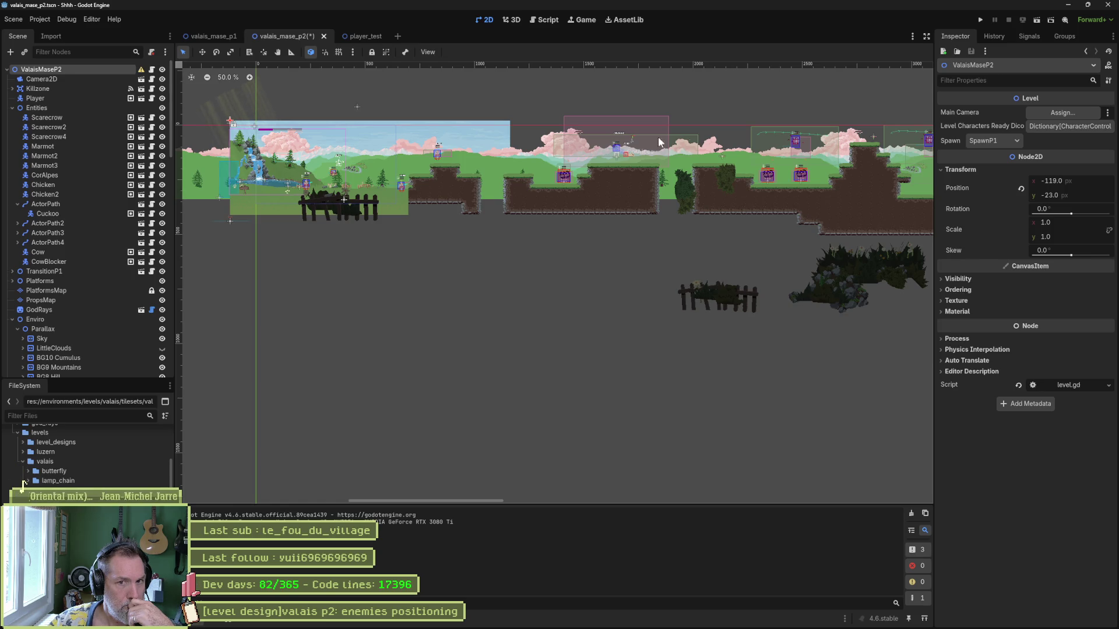
left_click(1021, 188)
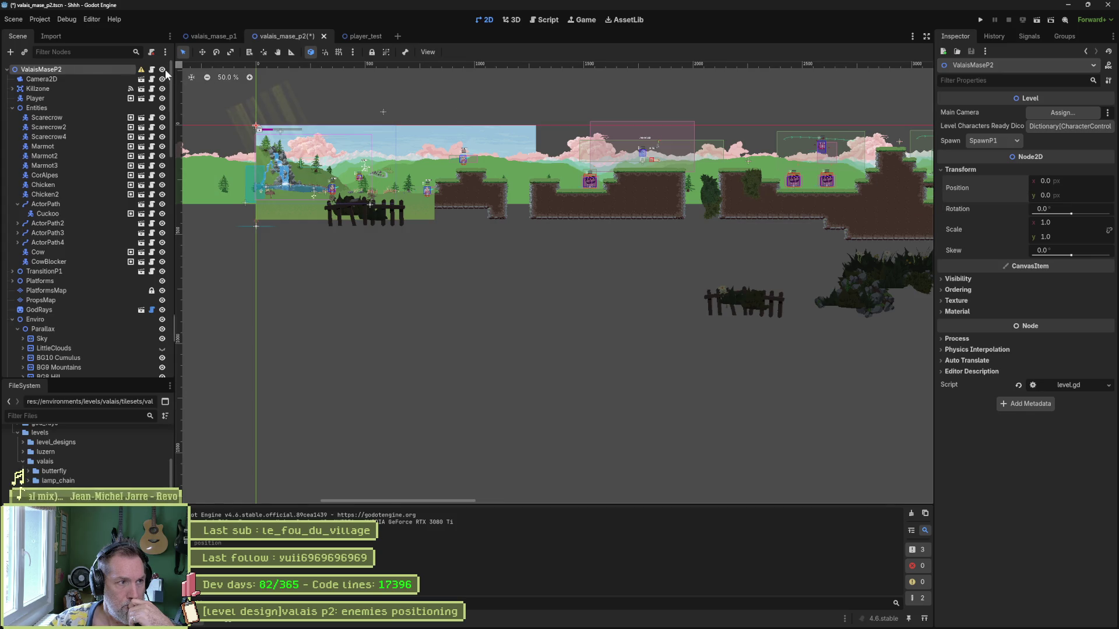
key("ctrl+s")
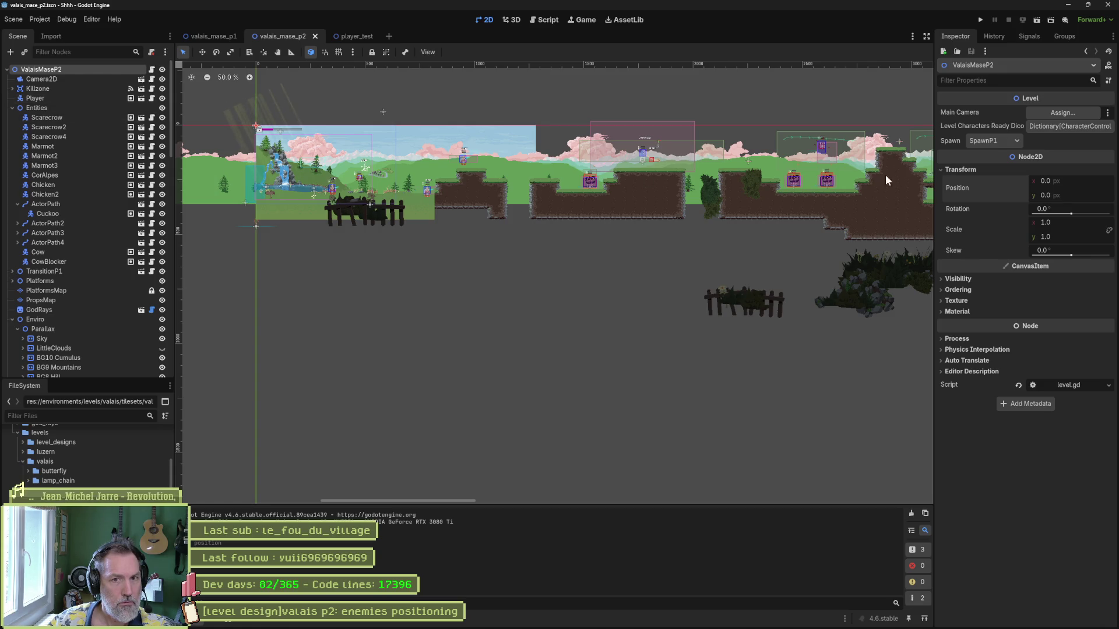
- Make SpawnDebug2 the level's spawn point, undoing an accidental move of the level
left_click(1006, 144)
left_click(1012, 166)
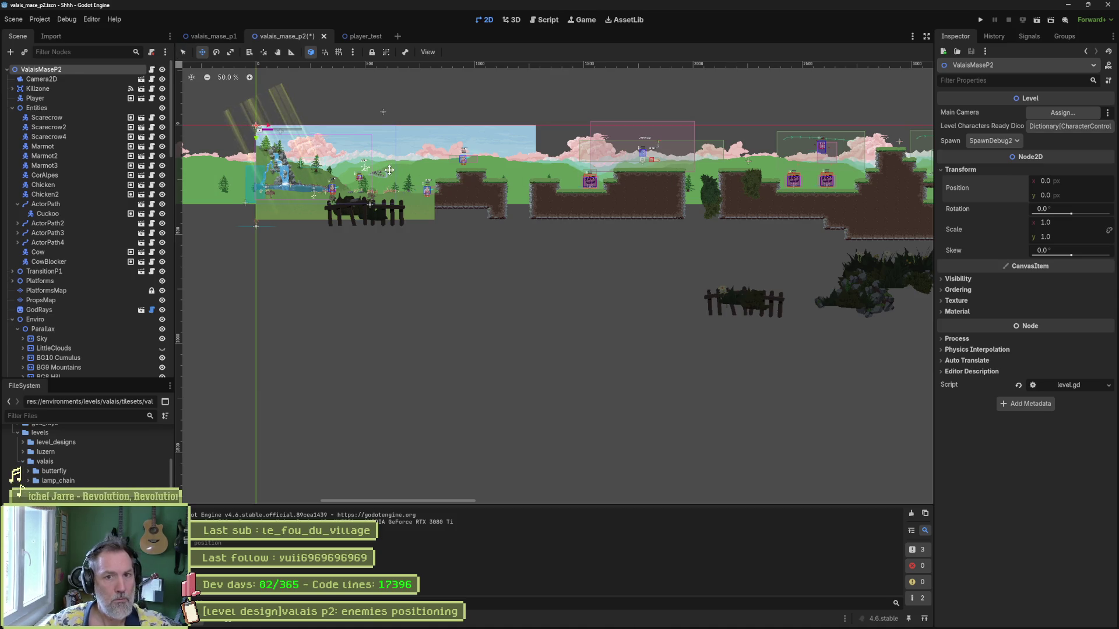
left_click_drag(389, 173, 481, 165)
key("ctrl+z")
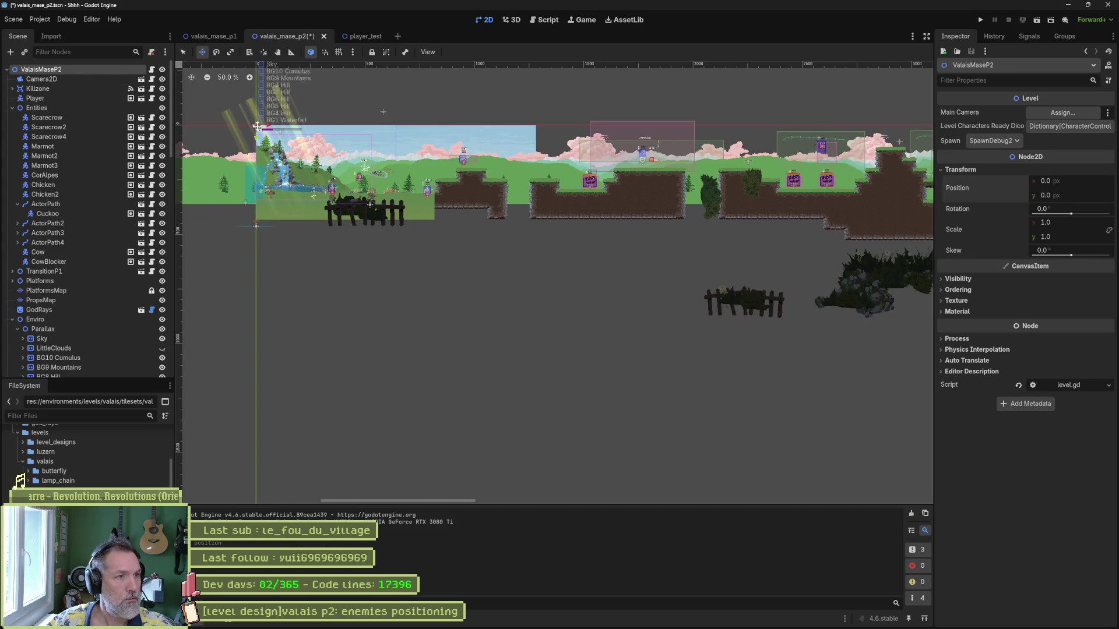
- Collapse the Enviro branch and drag the SpawnDebug marker further right and up
scroll(75, 304, "down", 5)
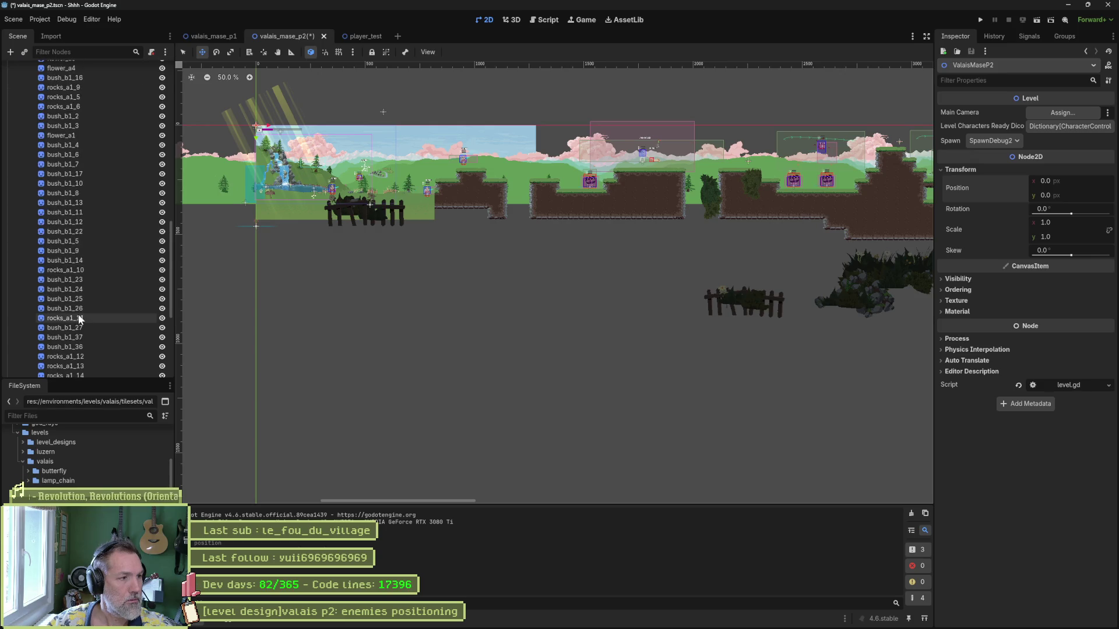
scroll(93, 239, "up", 5)
left_click(12, 320)
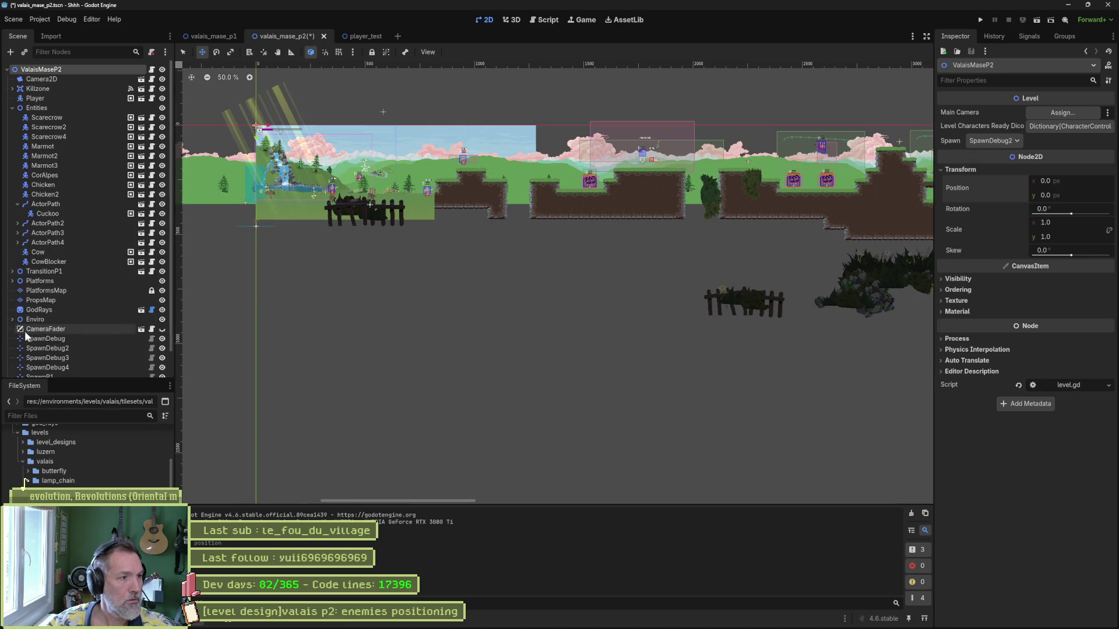
scroll(30, 329, "down", 1)
left_click(65, 320)
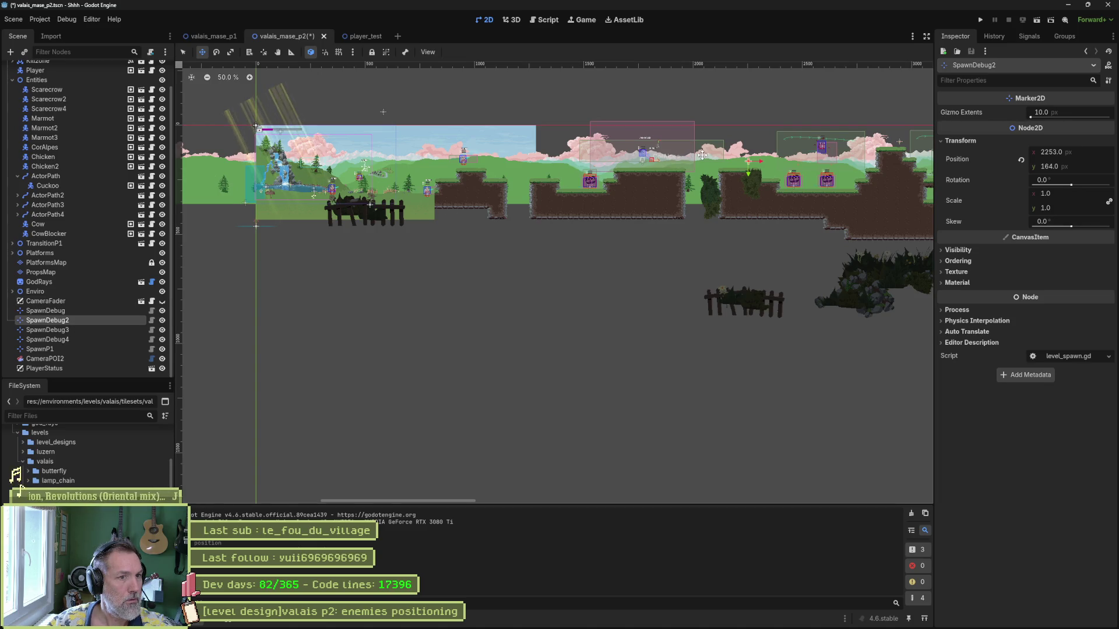
left_click(93, 311)
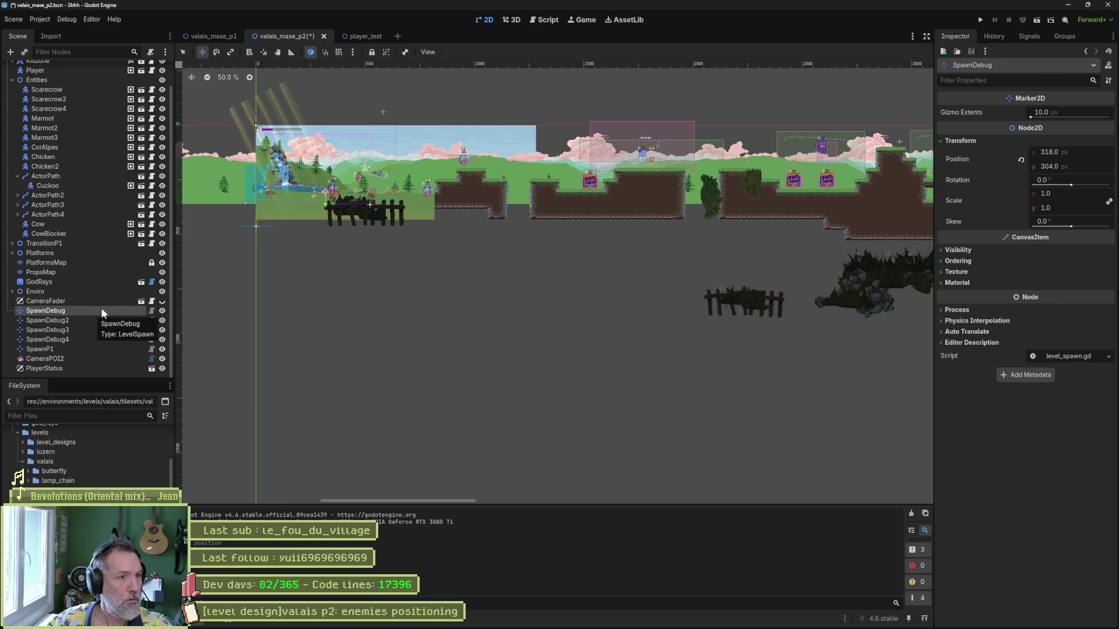
left_click_drag(398, 204, 573, 175)
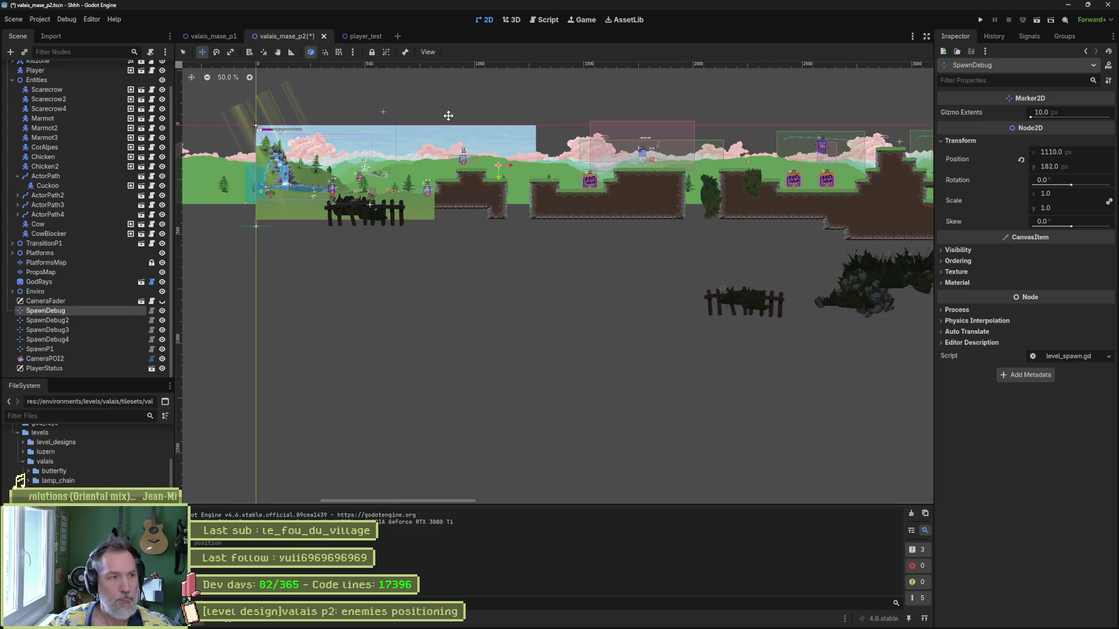
- Set the root's Spawn property to SpawnDebug and run the level
scroll(53, 93, "up", 3)
left_click(41, 69)
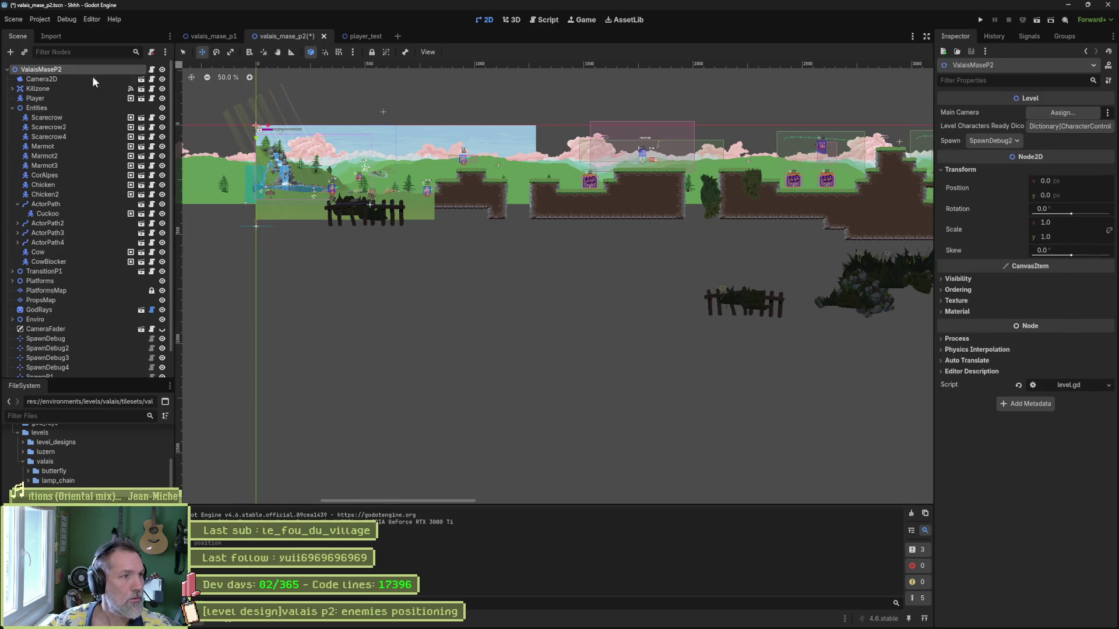
left_click(991, 141)
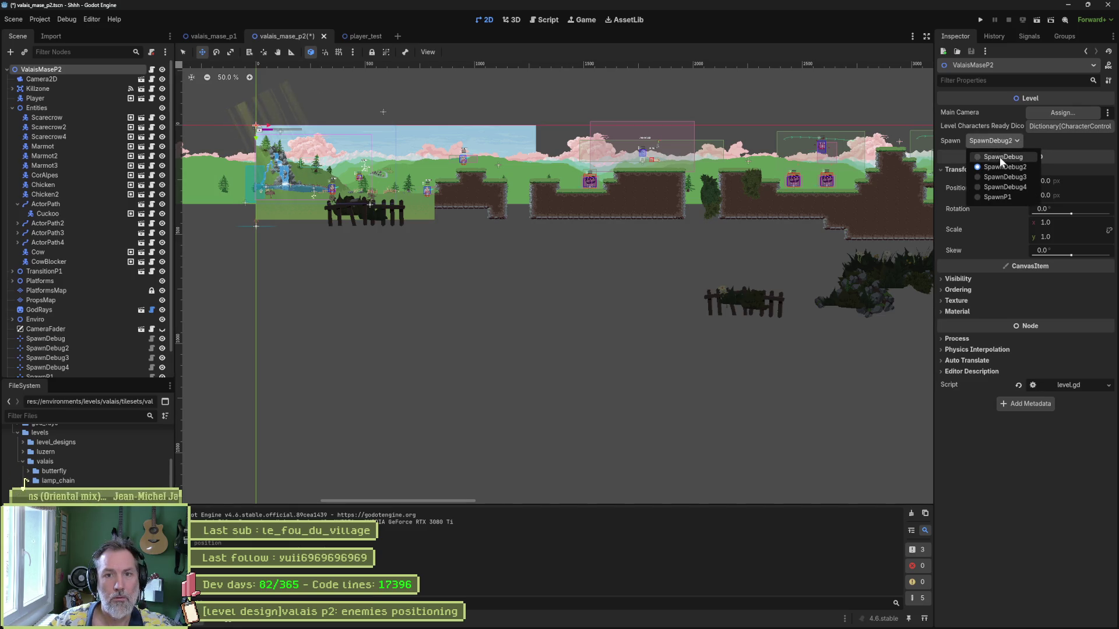
left_click(1001, 157)
key("F6")
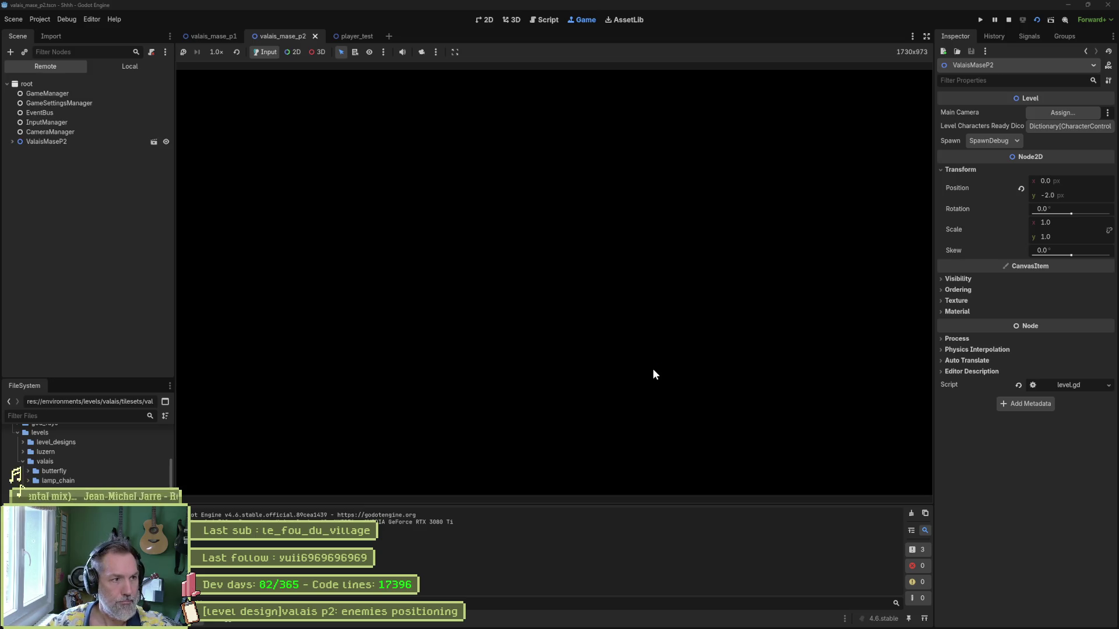
- Run the cat left and jump toward the scarecrow's raised platform, then stop the game with F8
key("Left")
key("space")
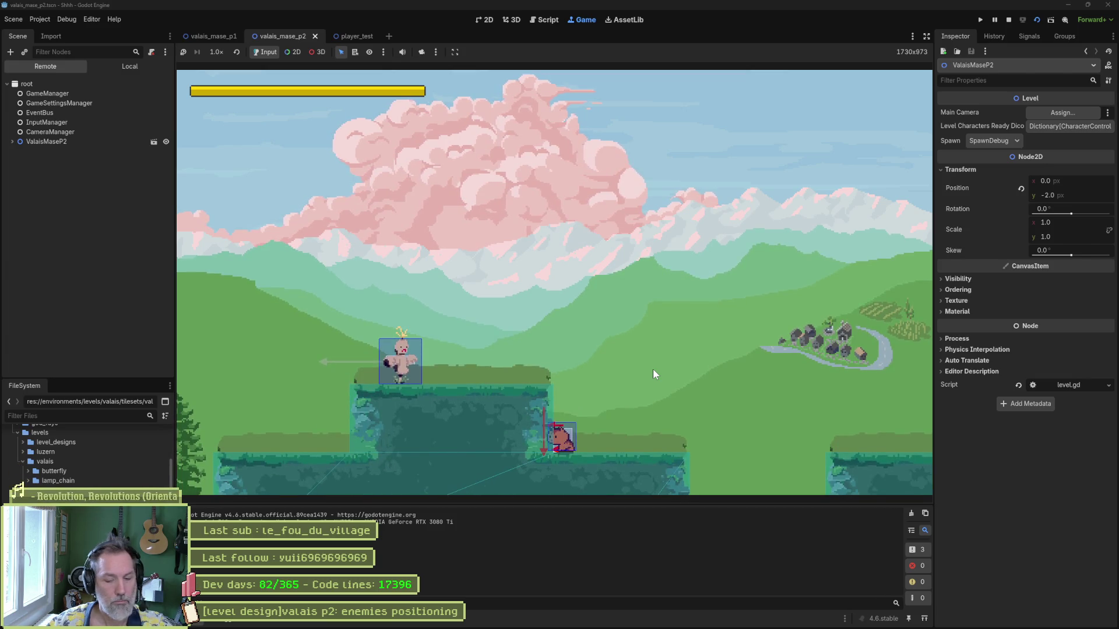
key("F8")
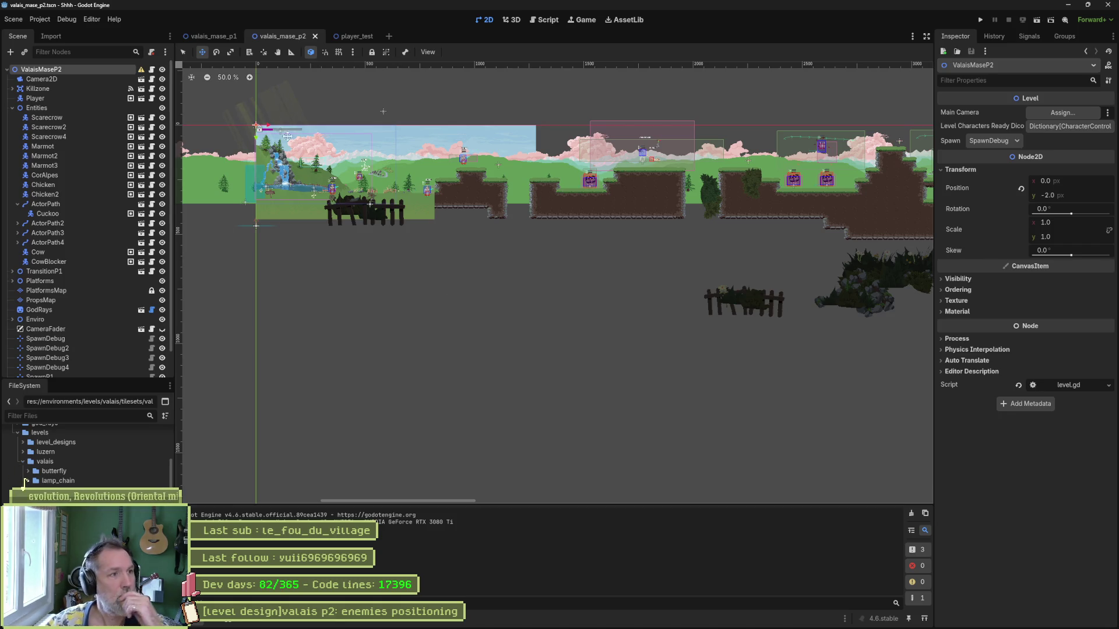
- Revert the root's vertical position to 0 and save valais_mase_p2
mouse_move(144, 70)
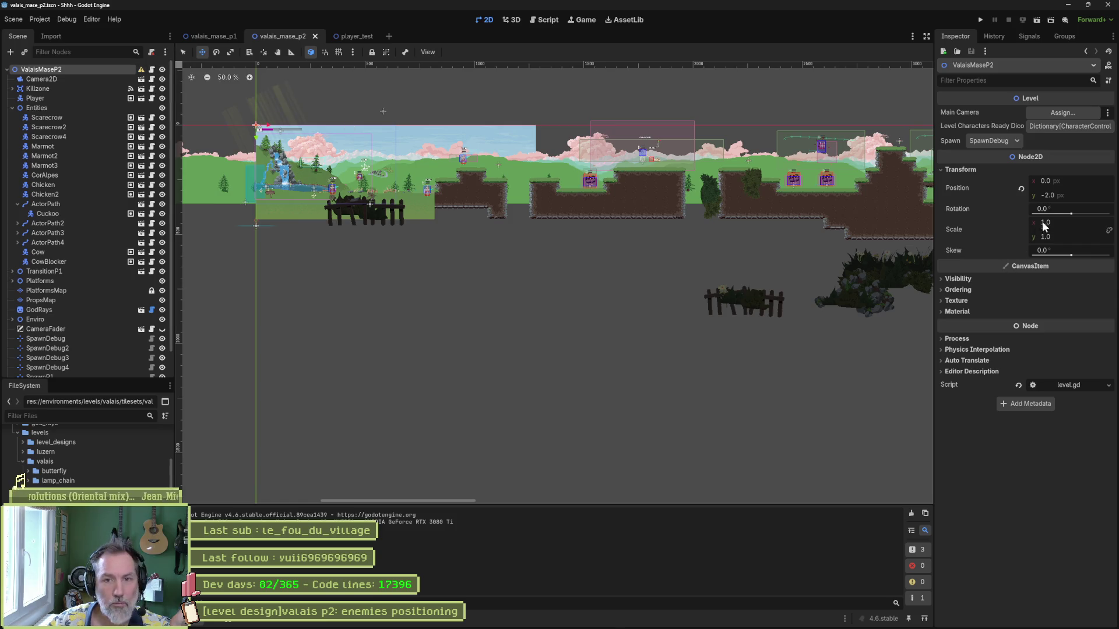
left_click(1021, 189)
key("ctrl+s")
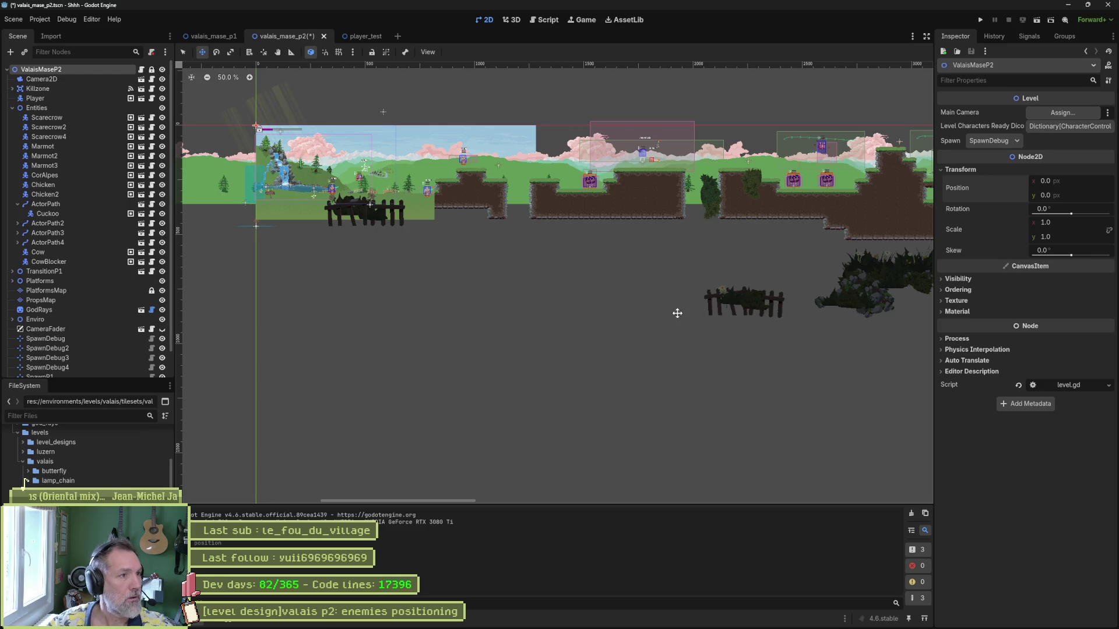
left_click(565, 295)
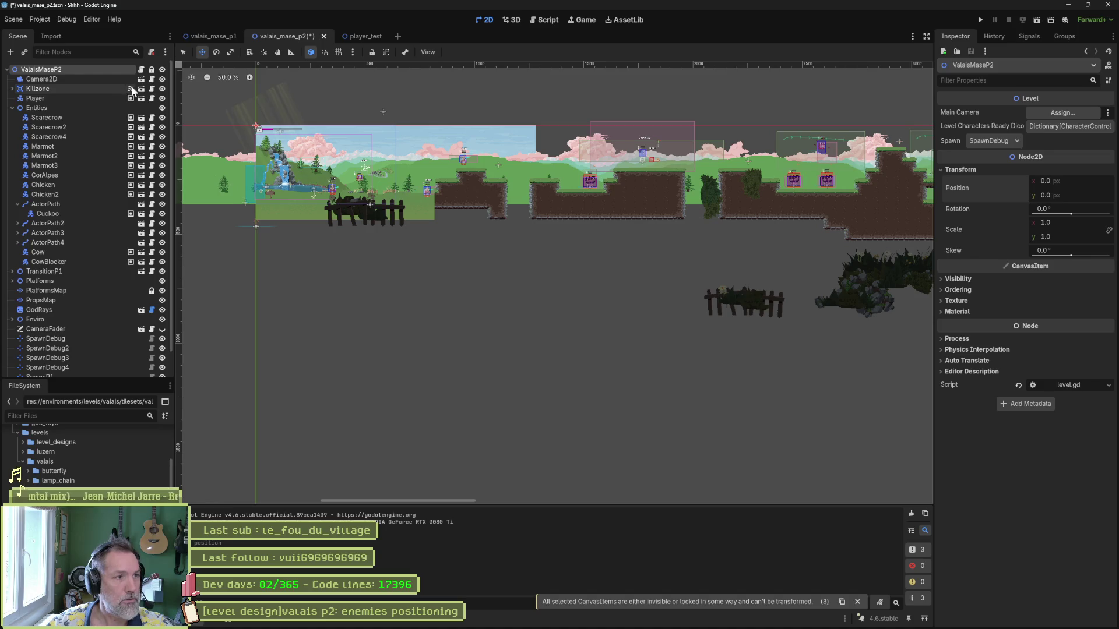
- Run the level again and play, jumping left then moving right and dashing
key("F6")
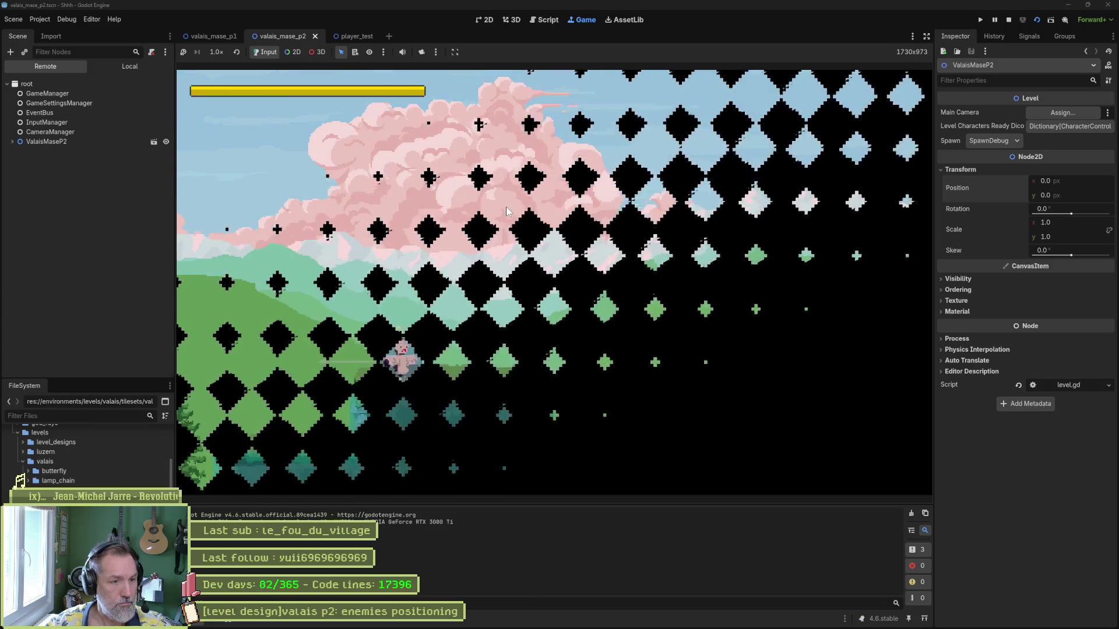
key("space")
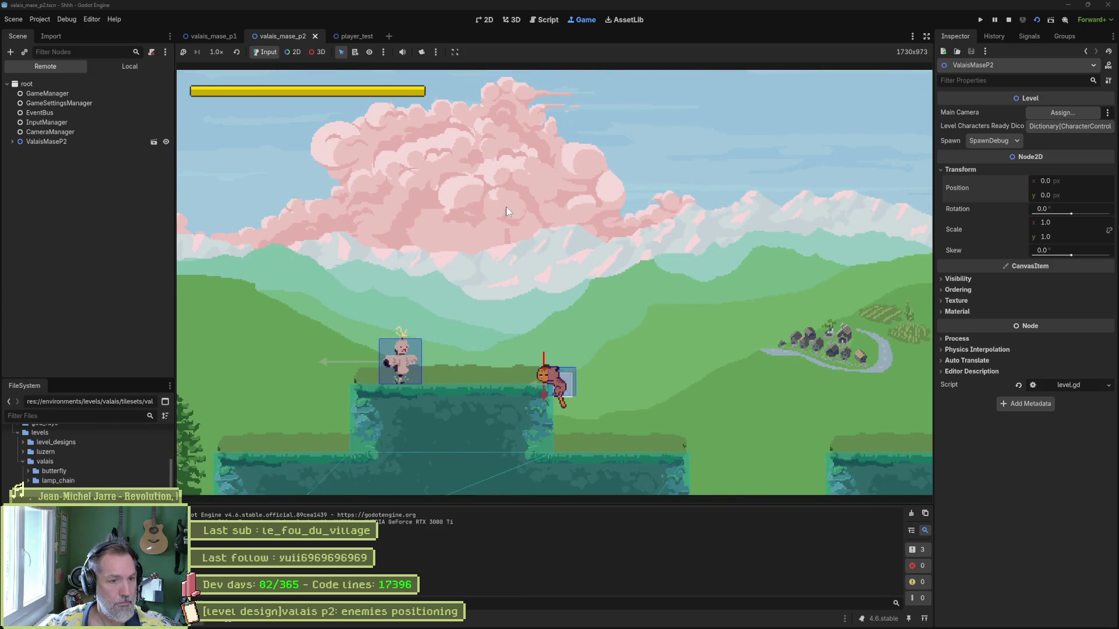
key("Right")
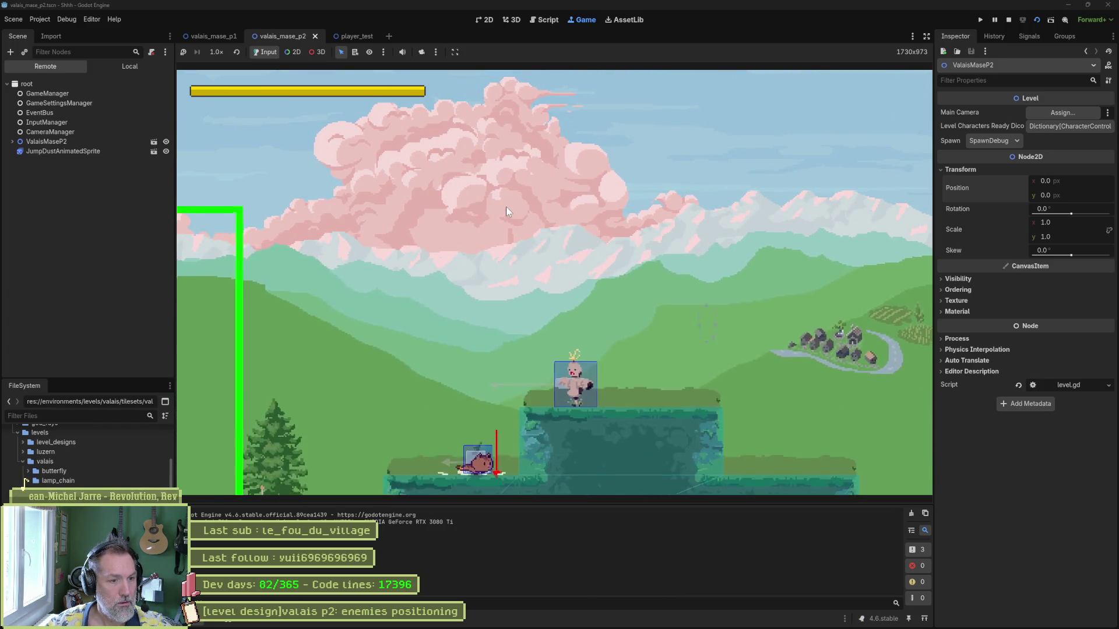
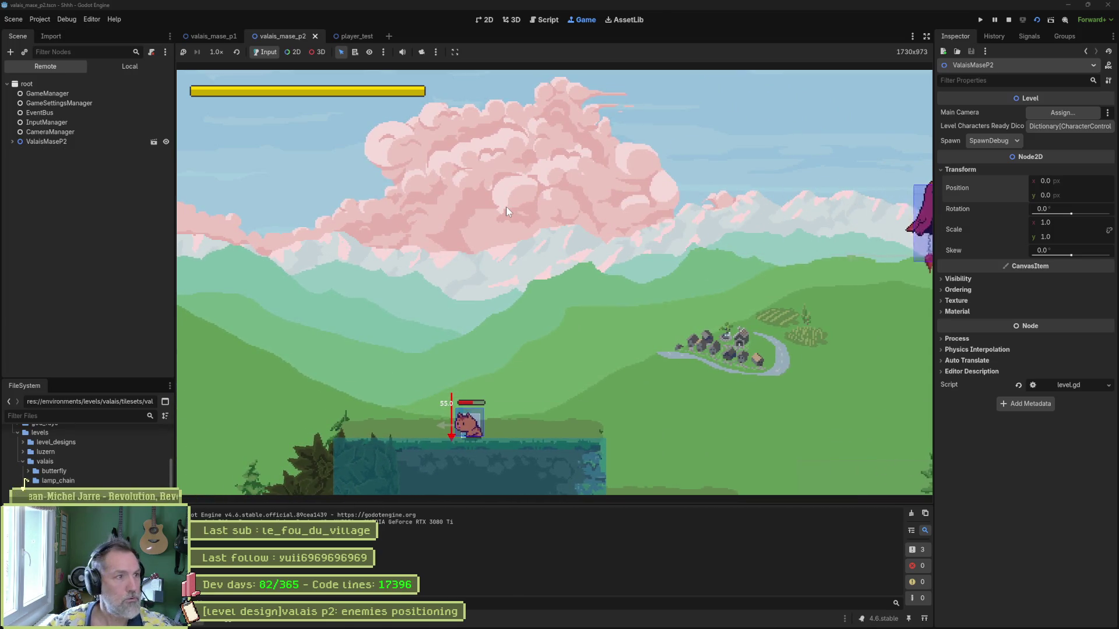
- Stop the running level with F8 and bring Fork to the front
key("F8")
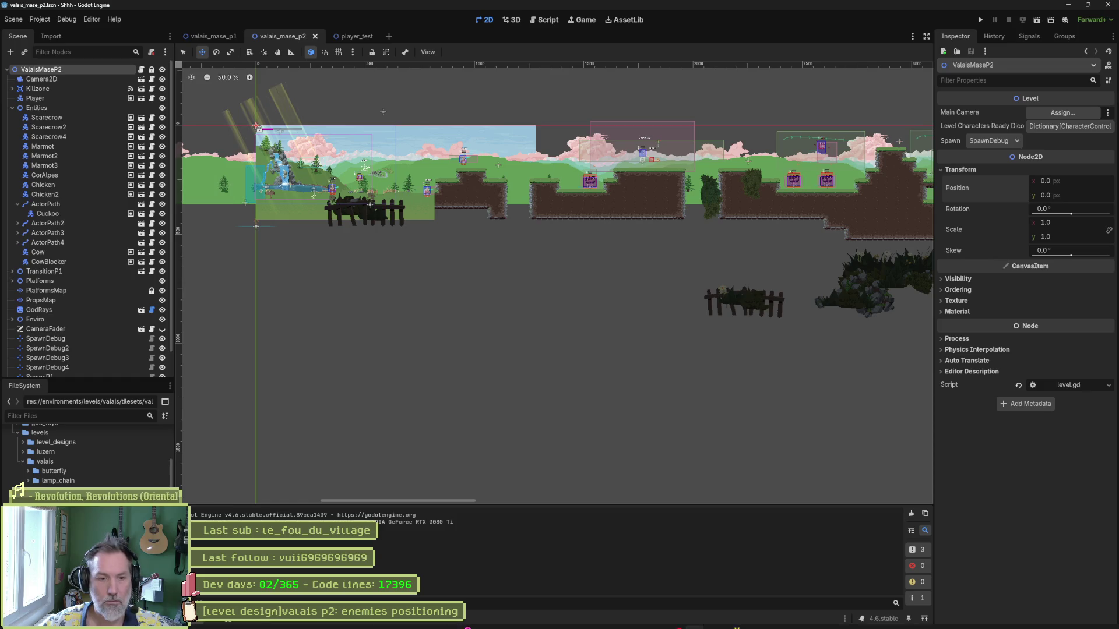
mouse_move(553, 621)
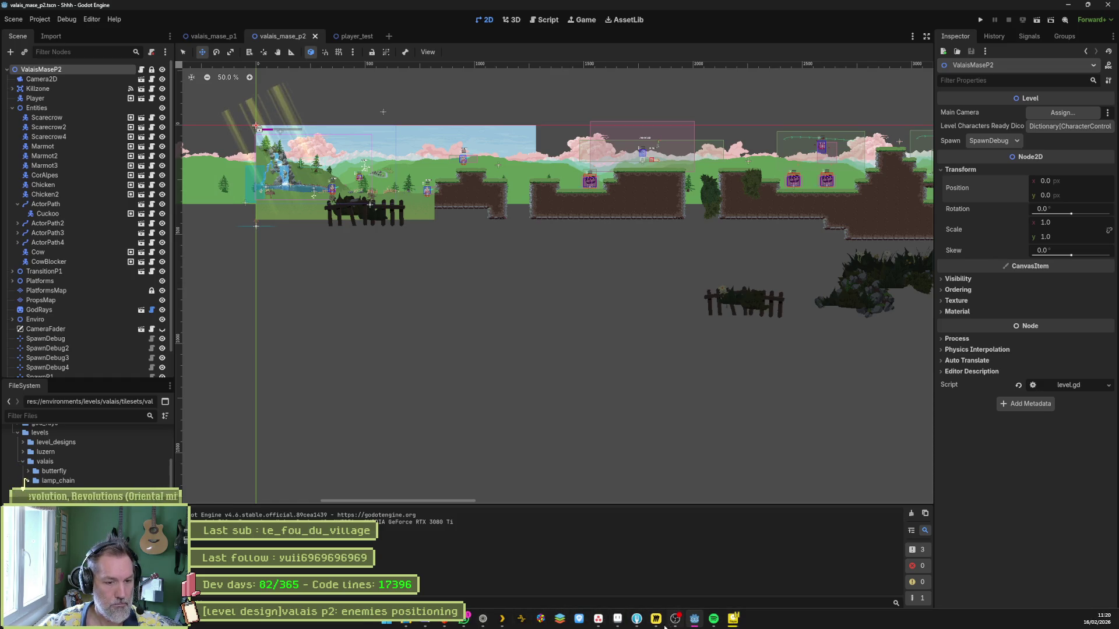
left_click(637, 619)
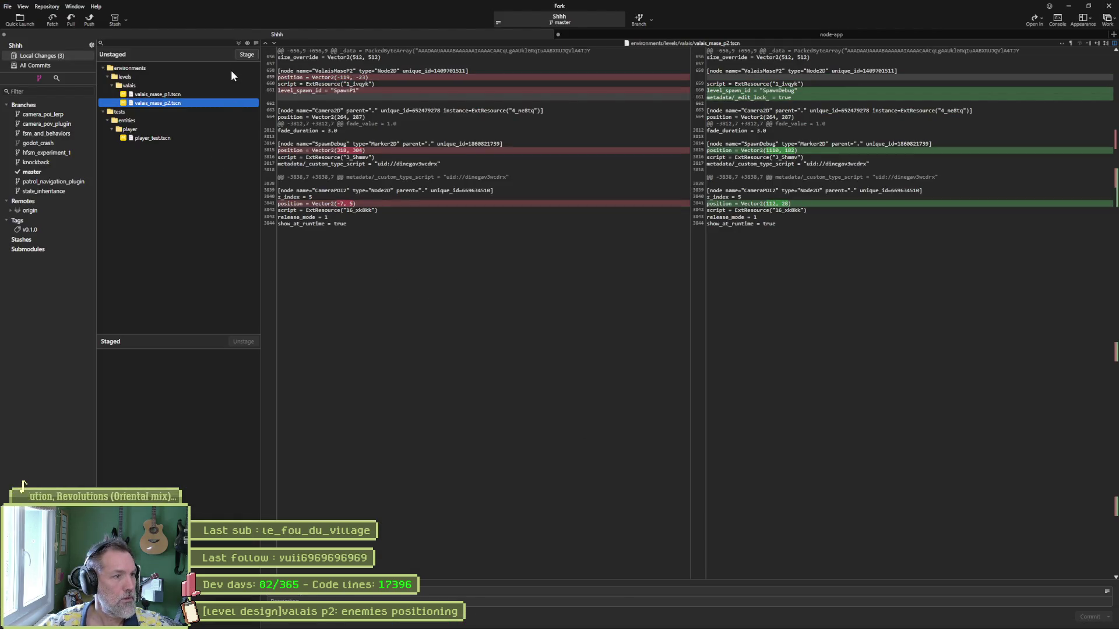
- Stage all three changed scene files in Fork, then bring up Asana
left_click(240, 42)
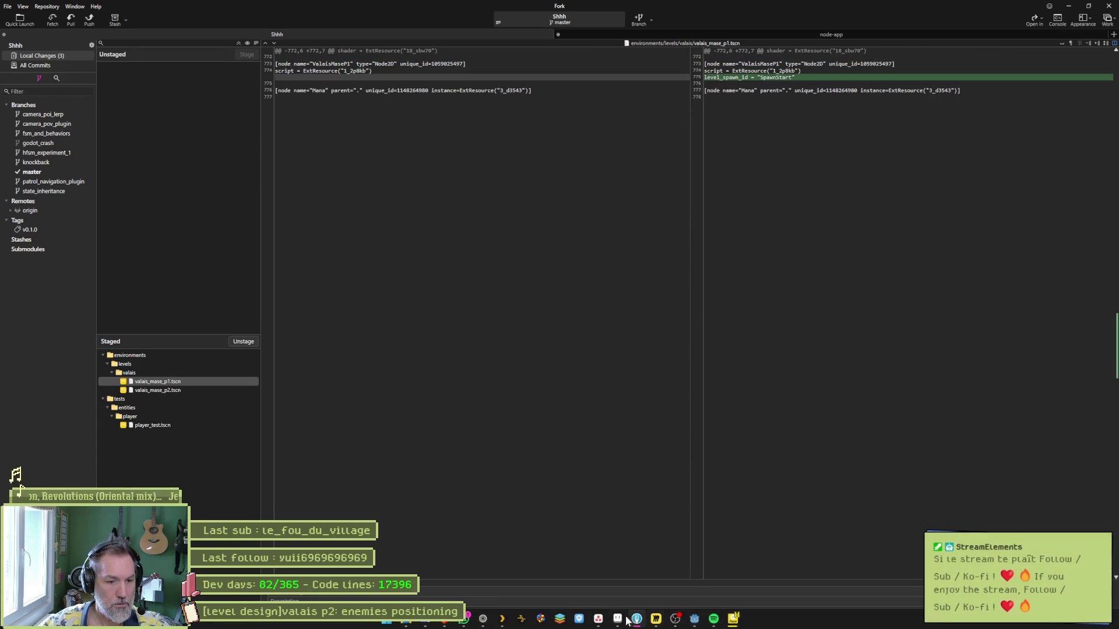
left_click(598, 620)
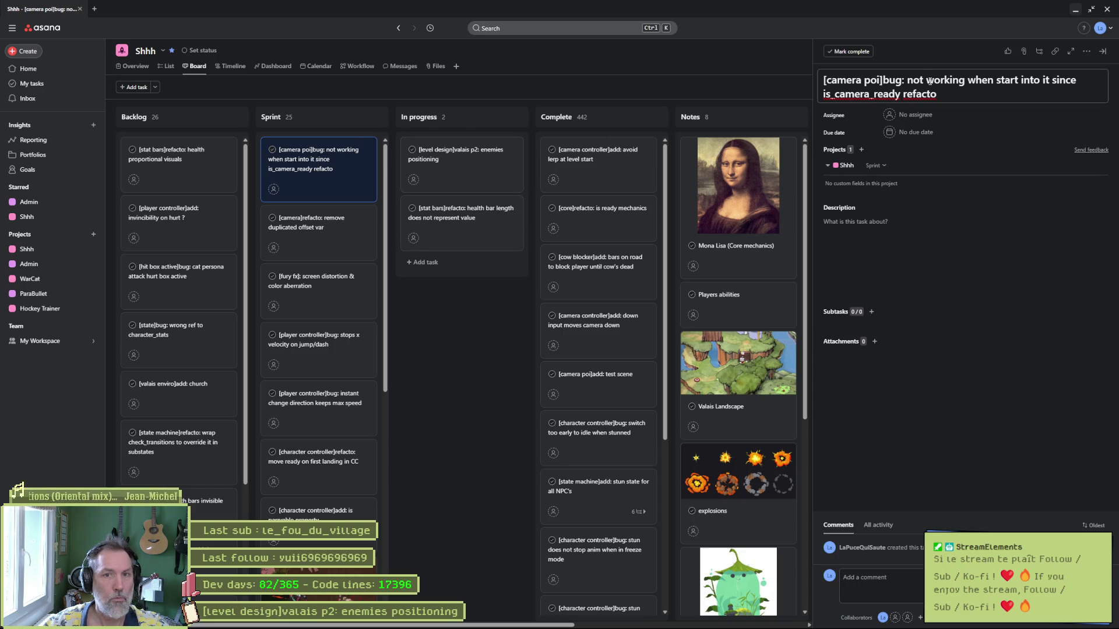
- Minimize the Asana window to get back to Fork
left_click(1075, 10)
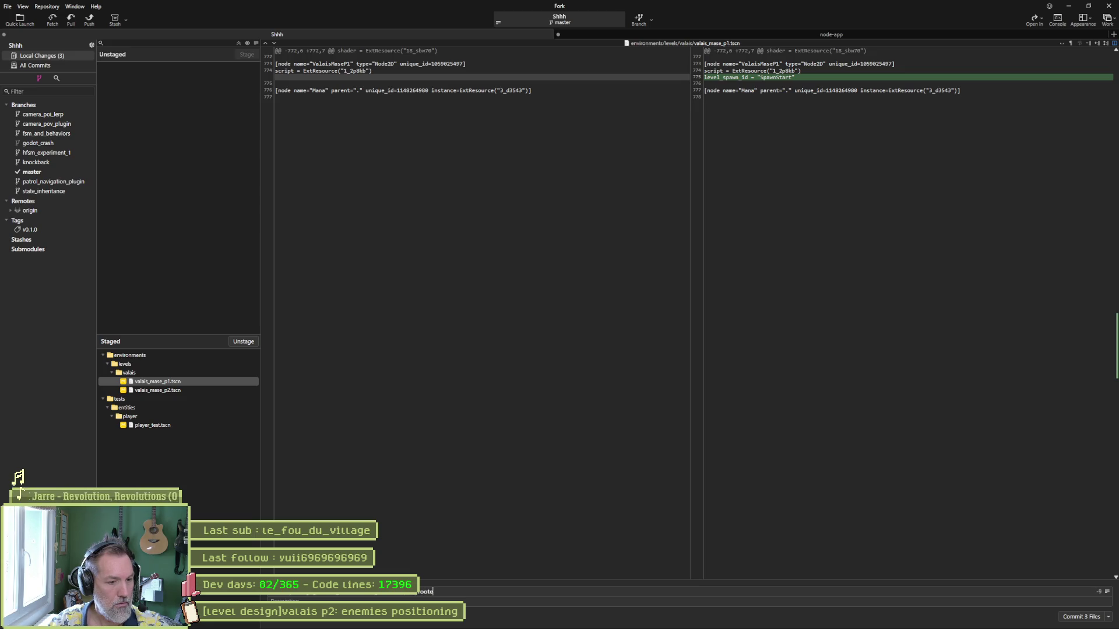
- Commit the three staged scene files as the grab-ledge root node offset fix and push master to origin
type("de offset")
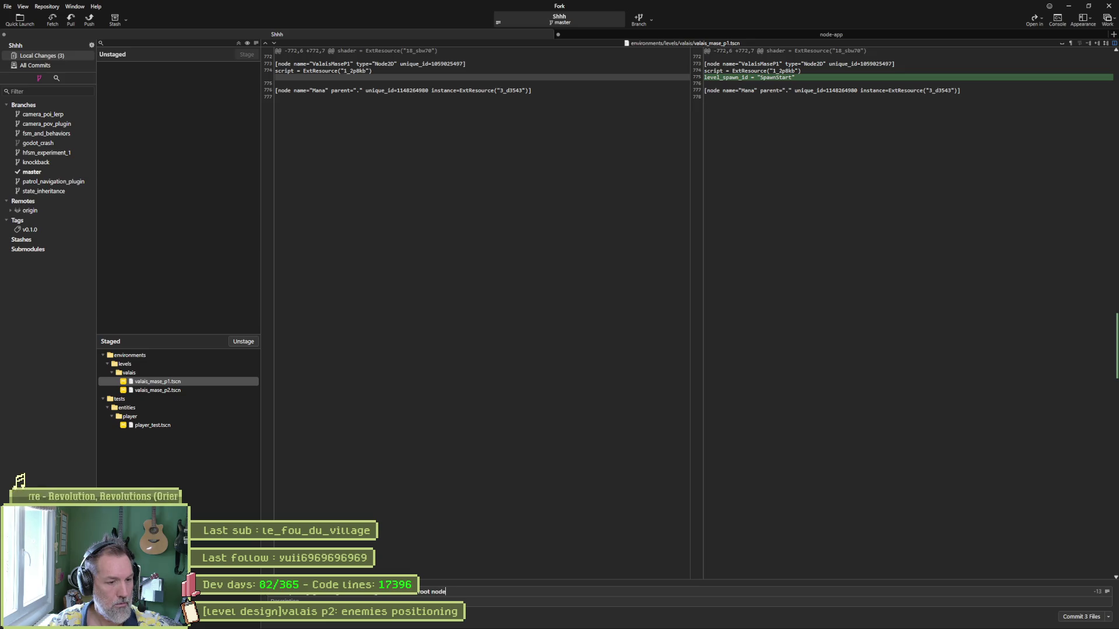
left_click(1080, 616)
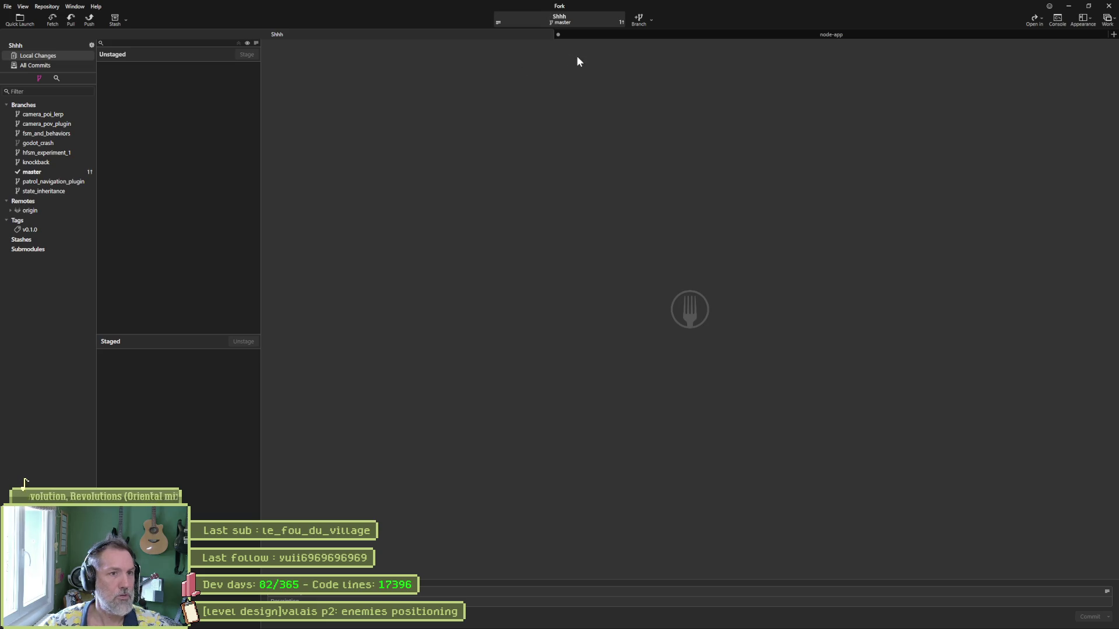
left_click(89, 19)
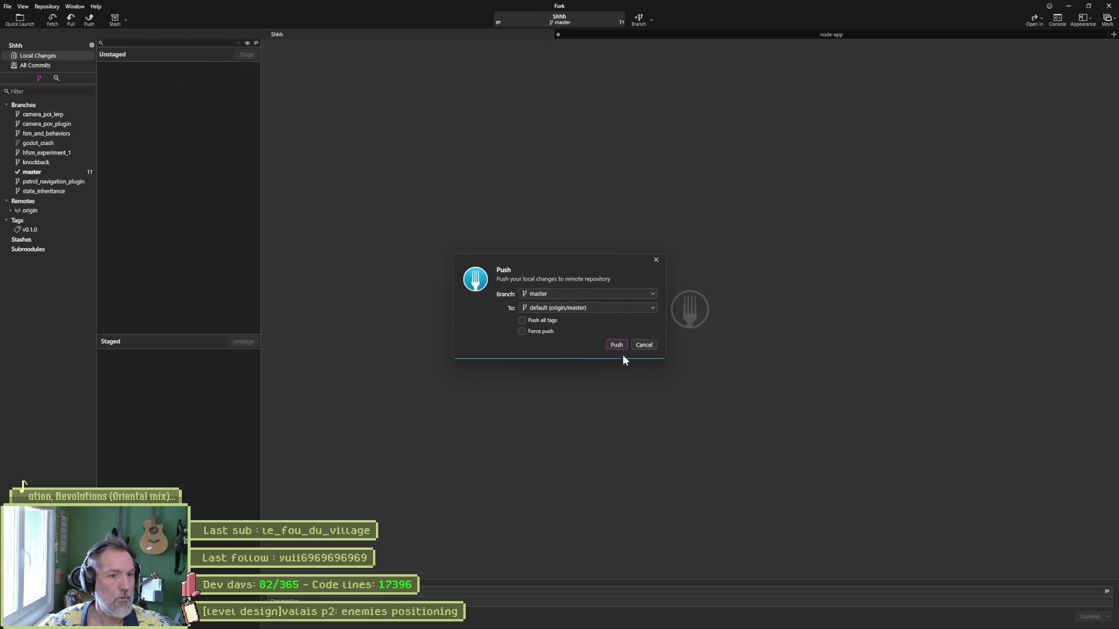
left_click(616, 343)
left_click(34, 172)
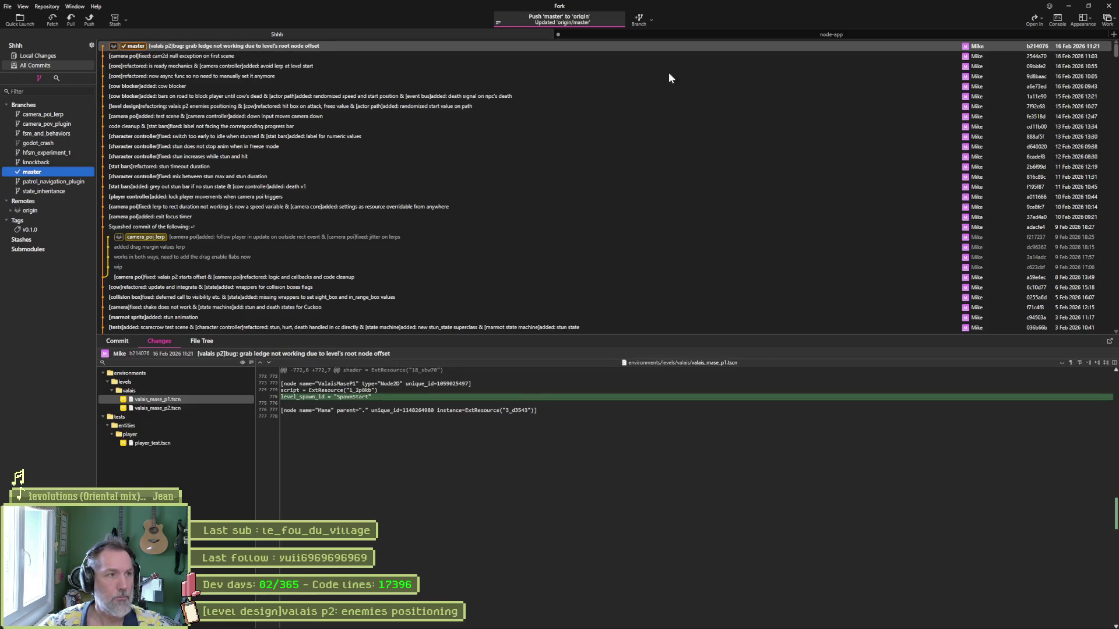
left_click(1069, 9)
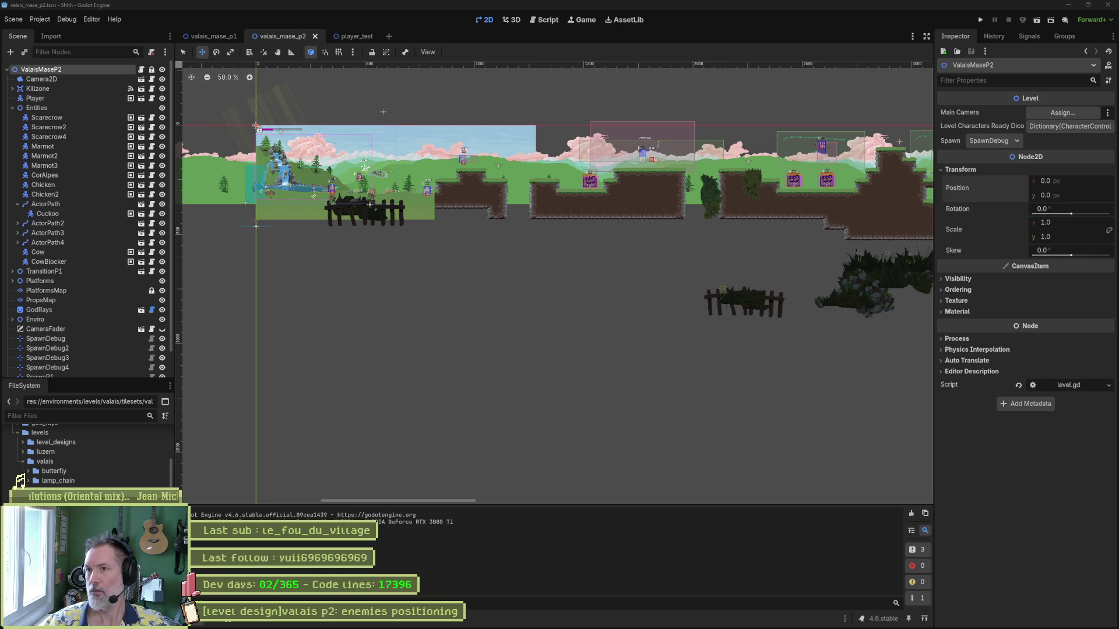
- Box-select the foreground sprites further along the level and delete them
mouse_move(807, 225)
left_mouse_down()
mouse_move(450, 250)
mouse_move(470, 252)
left_mouse_up()
key("q")
left_click_drag(299, 416, 778, 257)
key("Delete")
left_click(538, 318)
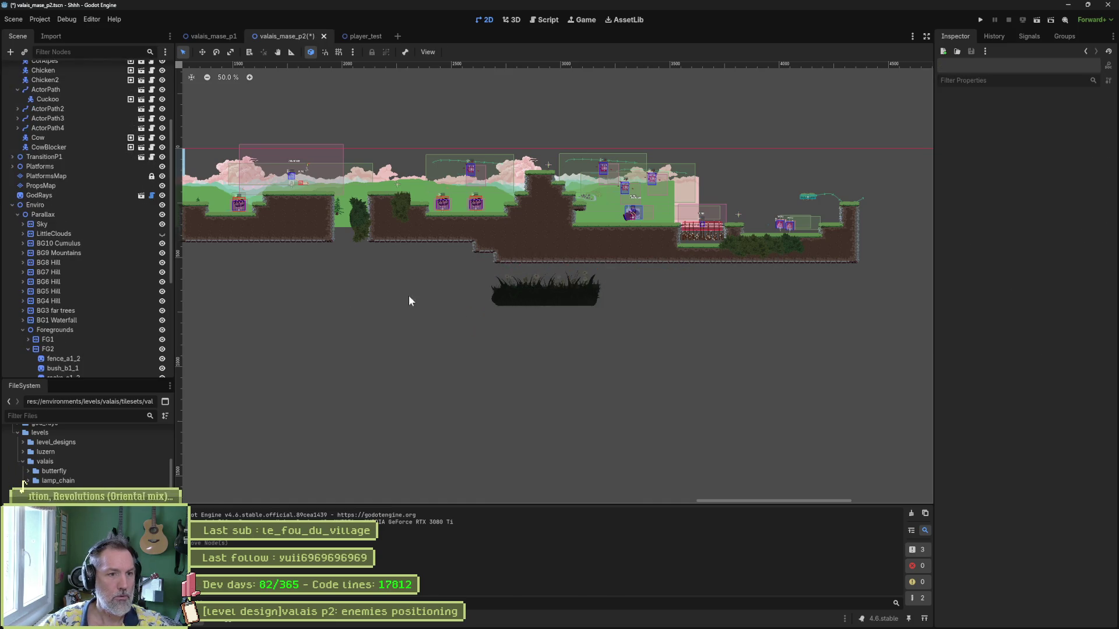
- Delete the bushes bush_b1_12, bush_b1_22, bush_b1_2 and bush_b1_3
left_click_drag(406, 299, 525, 286)
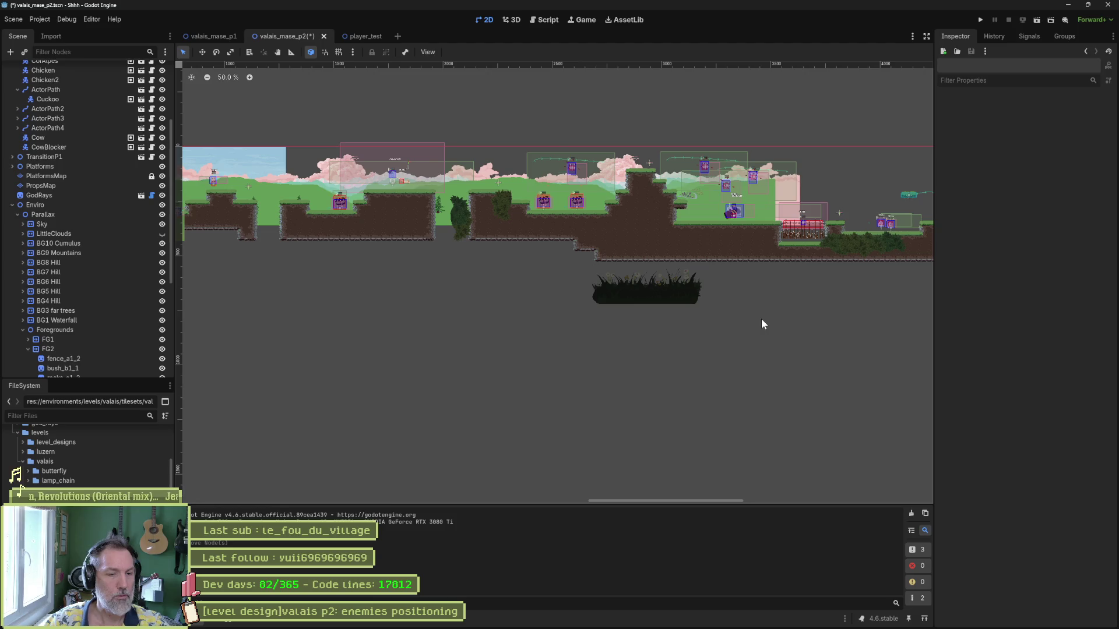
left_click(669, 301)
key("Delete")
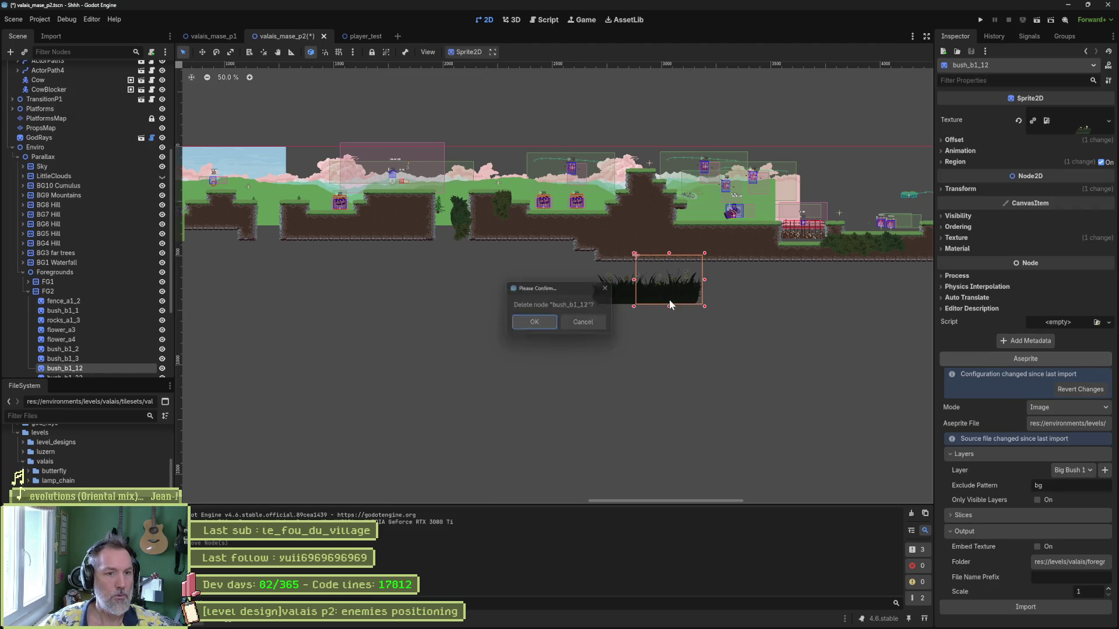
key("Return")
left_click(619, 285)
key("Delete")
key("Return")
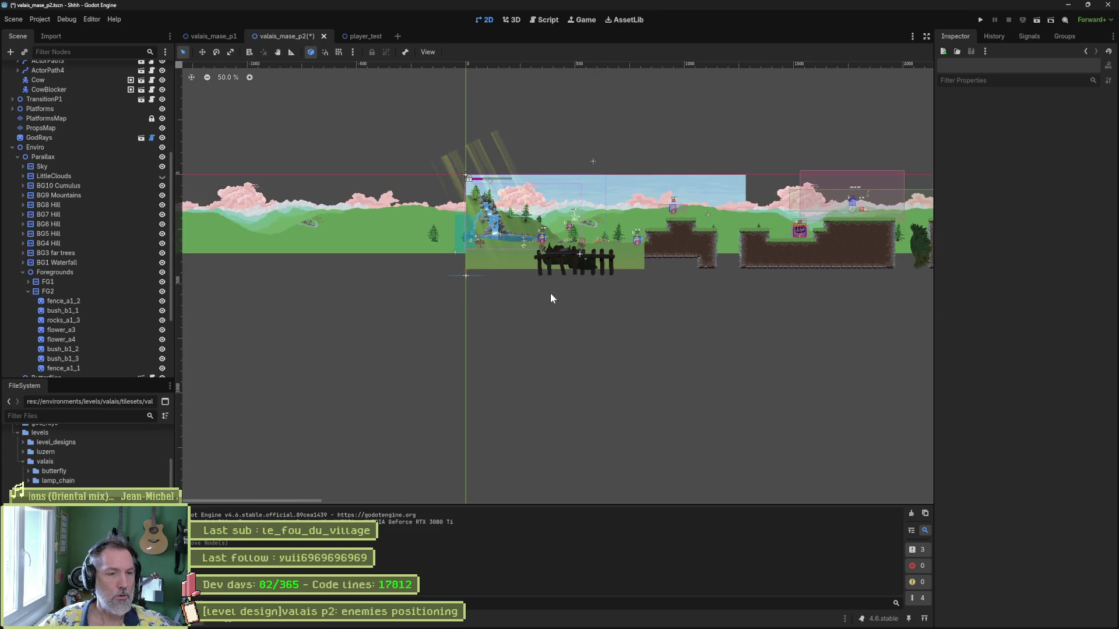
left_click(596, 261)
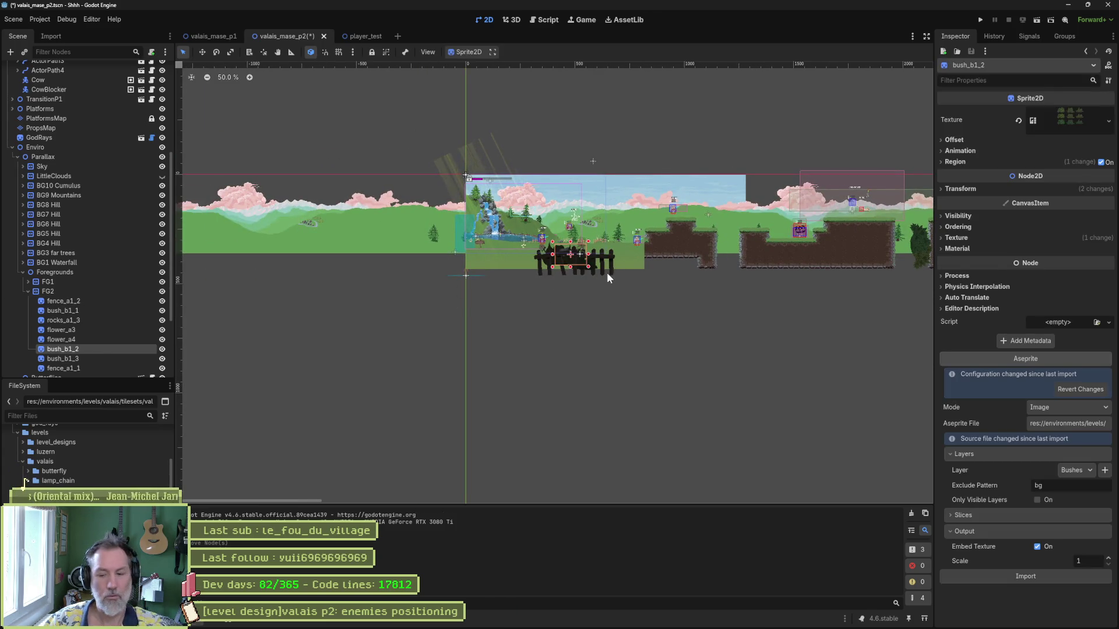
scroll(597, 264, "up", 5)
key("Delete")
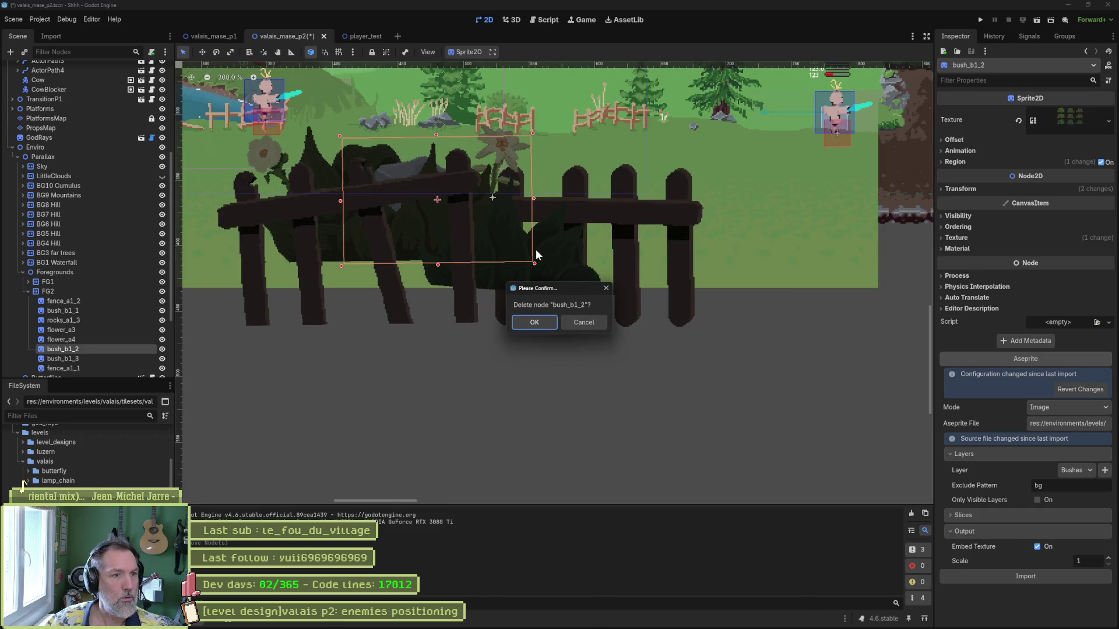
key("Return")
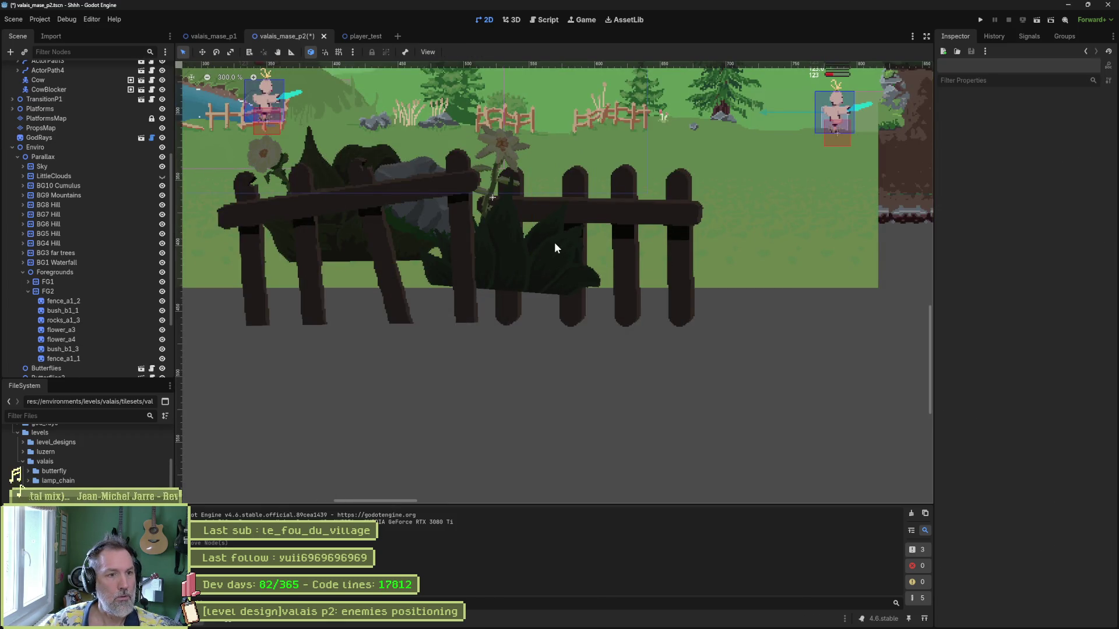
left_click(554, 243)
key("Delete")
key("Return")
- Delete fences fence_a1_2 and fence_a1_1, plus bush_b1_1, flower_a3 and rocks_a1_3
left_click(572, 250)
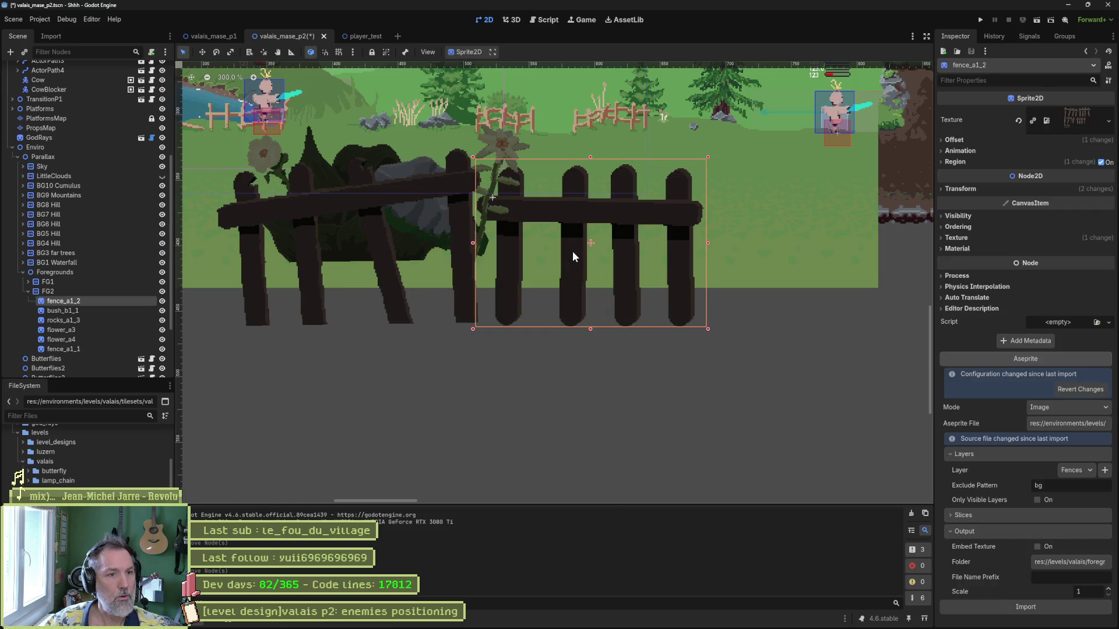
key("Delete")
key("Return")
left_click(375, 215)
key("Delete")
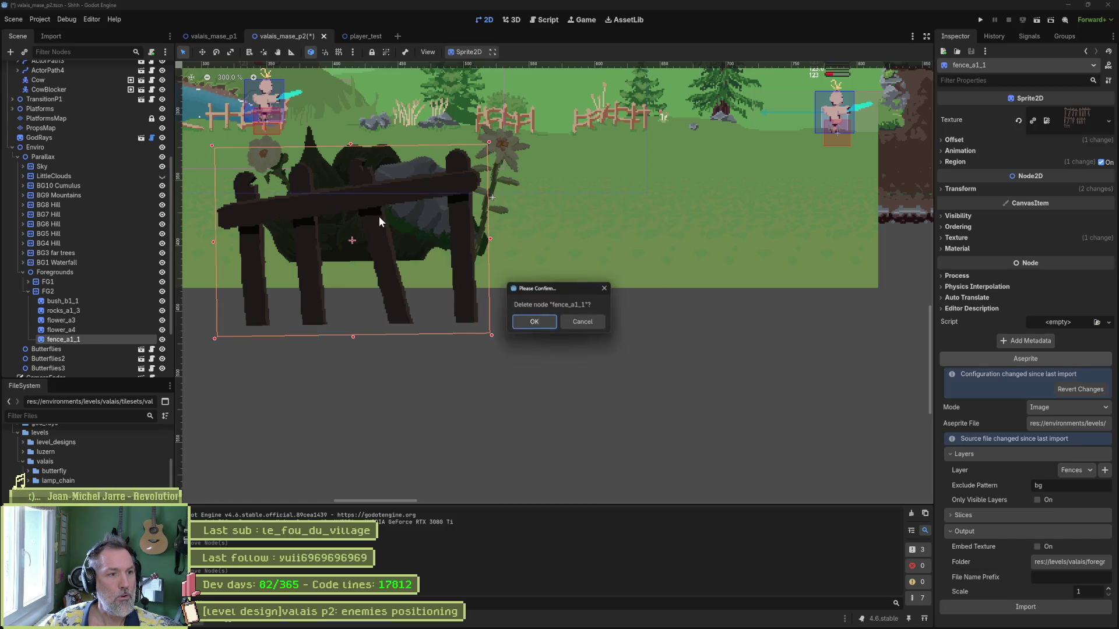
key("Return")
left_click(380, 218)
key("Delete")
left_click(483, 219)
key("Delete")
key("Return")
left_click(435, 214)
key("Delete")
key("Return")
- Delete flower_a4 and save the valais_mase_p2 scene
left_click(302, 202)
key("Delete")
key("Return")
scroll(314, 201, "down", 5)
left_click_drag(325, 203, 498, 264)
mouse_move(719, 257)
left_mouse_down()
mouse_move(672, 267)
mouse_move(350, 250)
left_mouse_up()
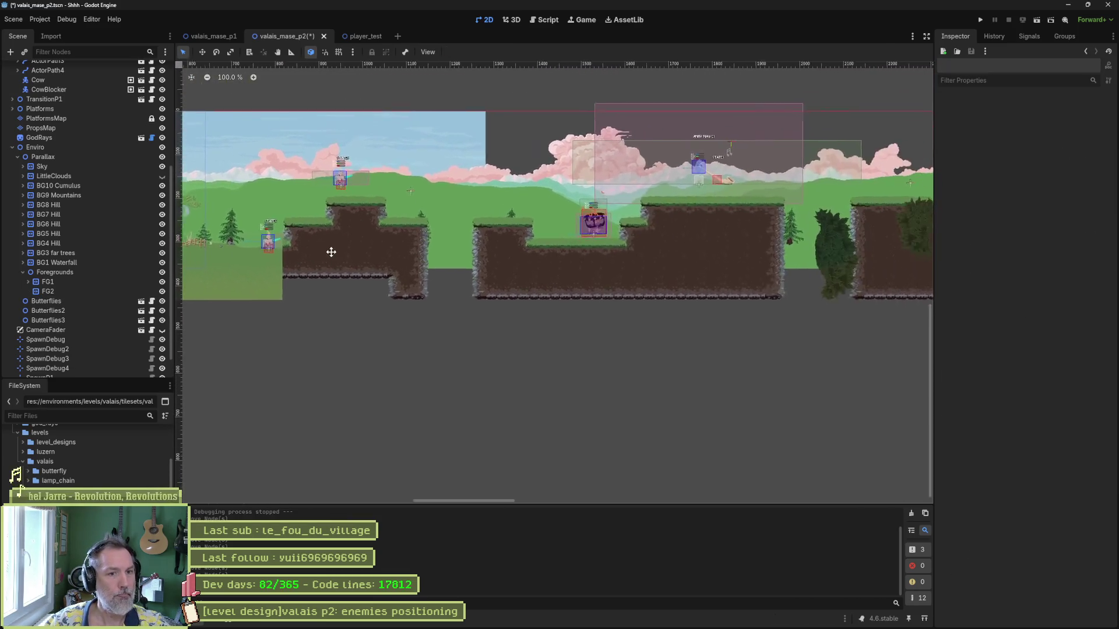
key("ctrl+s")
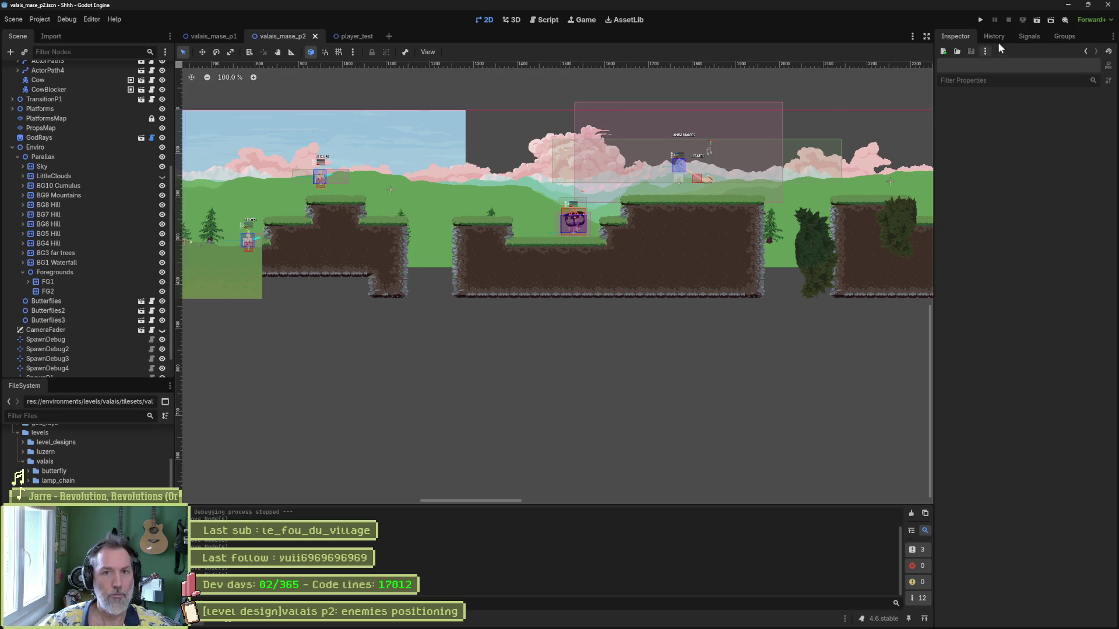
- Close the two video player windows and view the enemies positioning task in Asana
left_click(1067, 7)
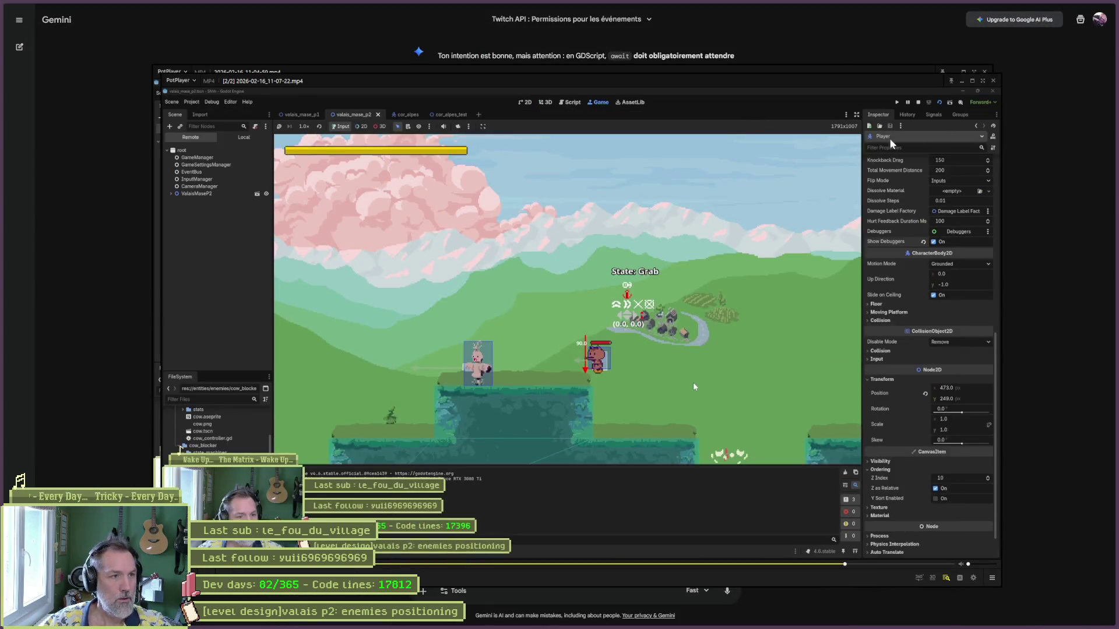
left_click(994, 80)
left_click(985, 71)
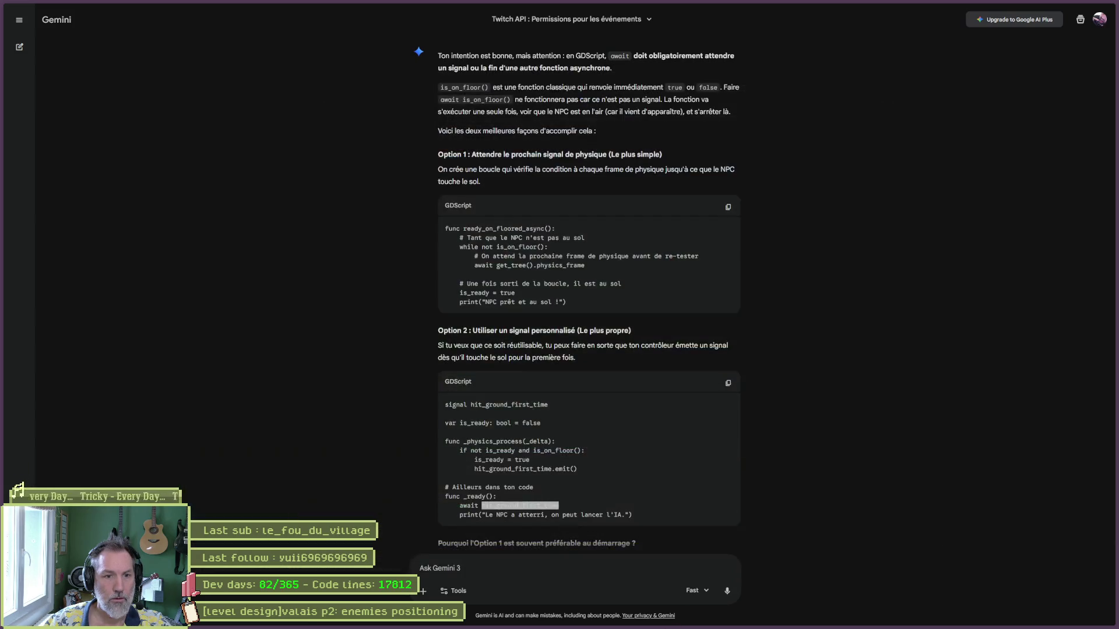
left_click(628, 619)
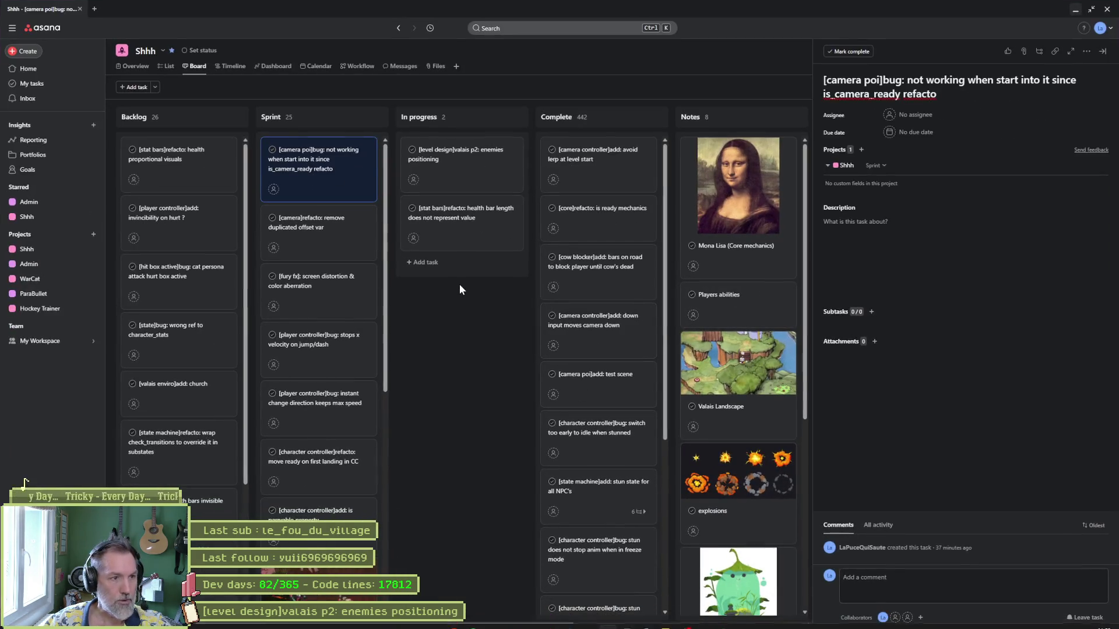
left_click(462, 187)
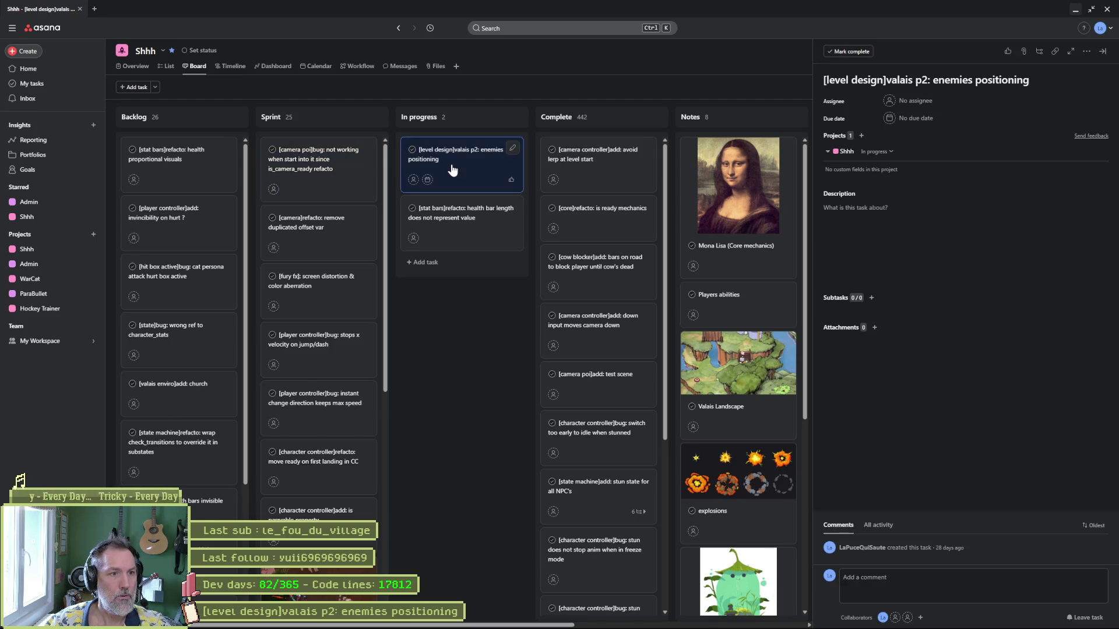
- Hide Asana and the Gemini browser to return to the Godot level editor
left_click(1076, 10)
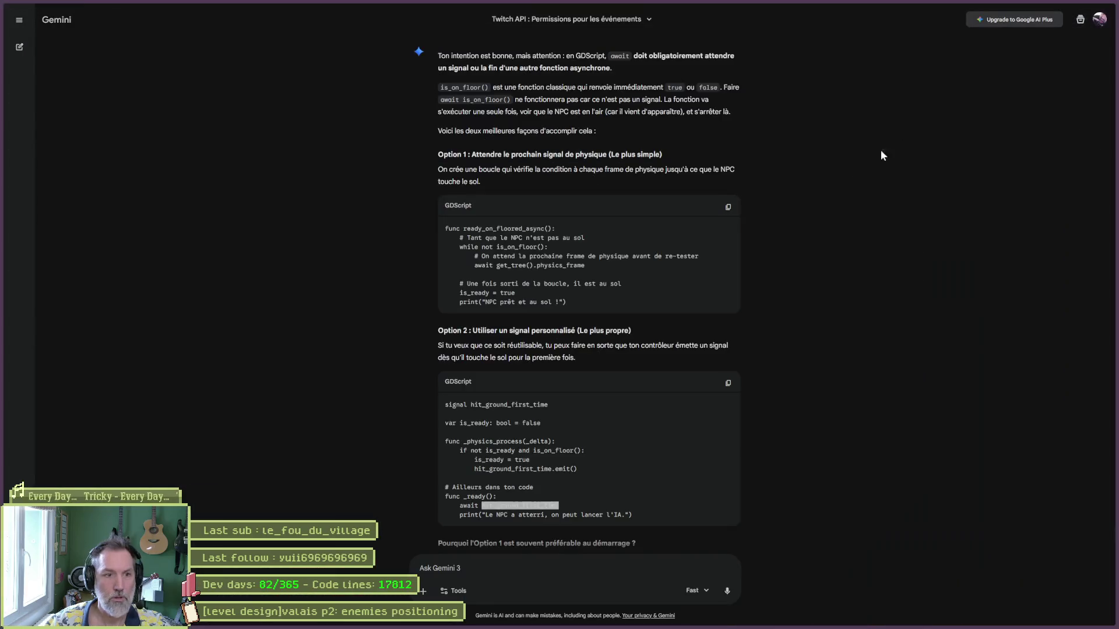
left_click(1068, 5)
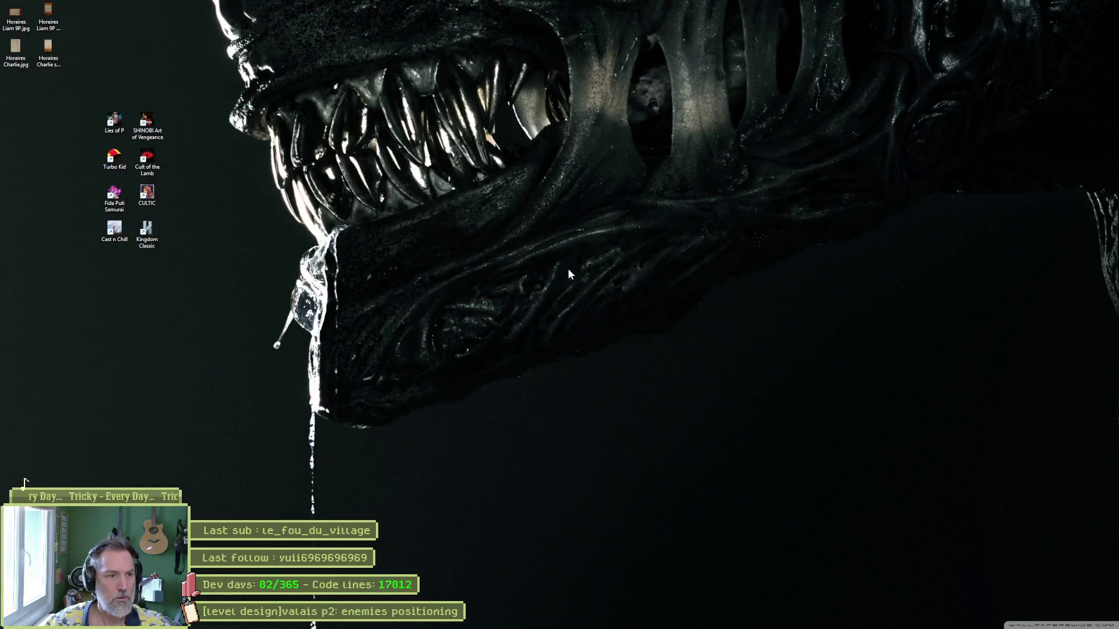
left_click(704, 621)
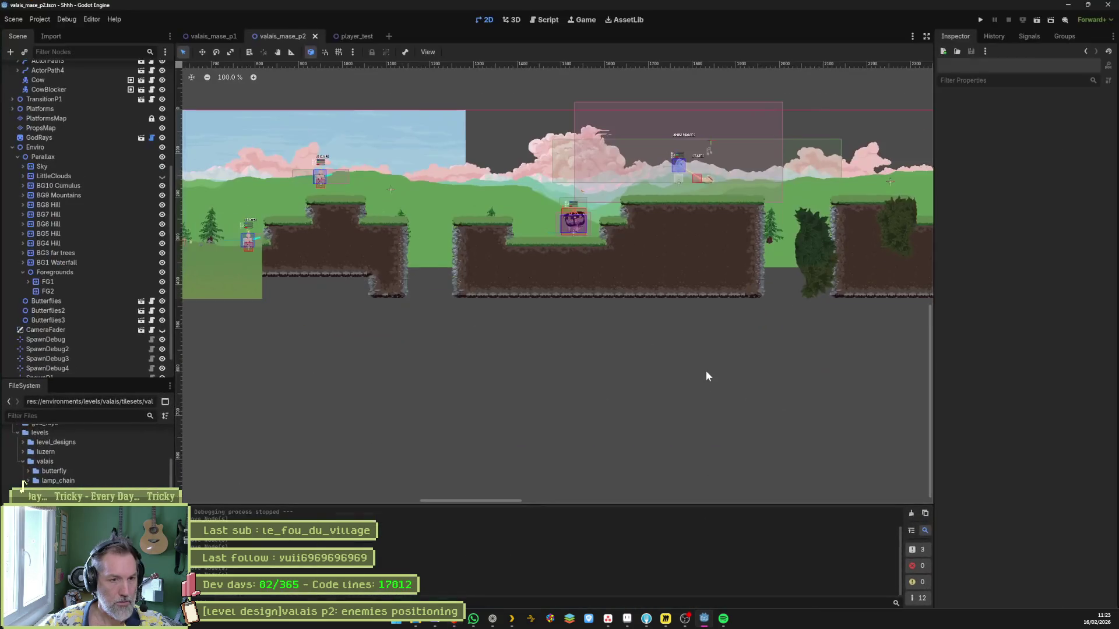
scroll(705, 365, "down", 3)
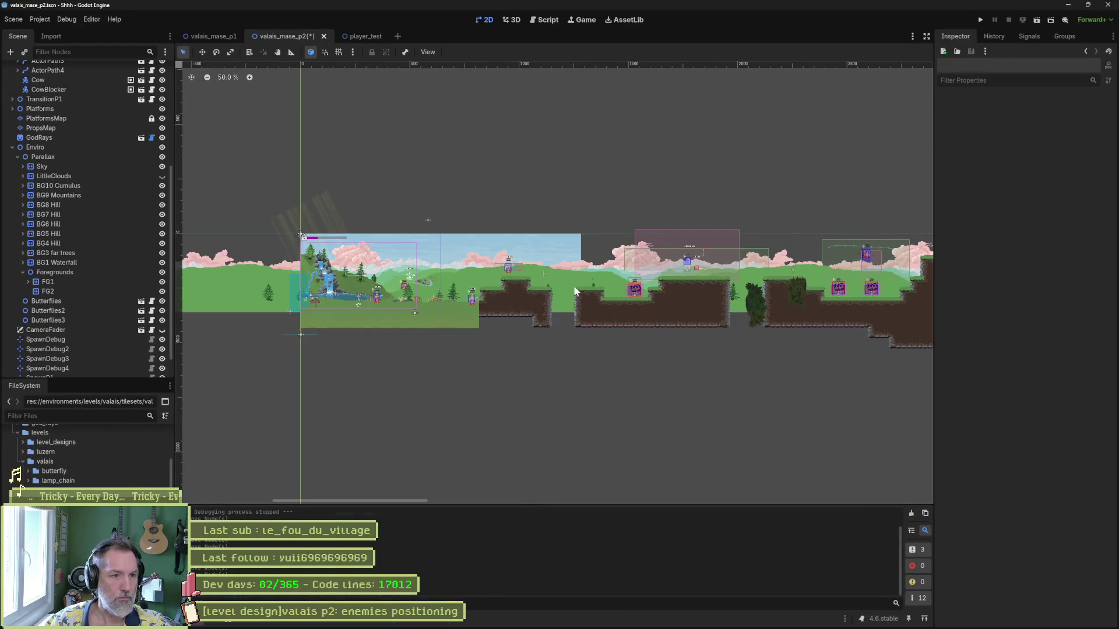
mouse_move(812, 331)
left_mouse_down()
mouse_move(742, 347)
mouse_move(640, 347)
mouse_move(612, 324)
left_mouse_up()
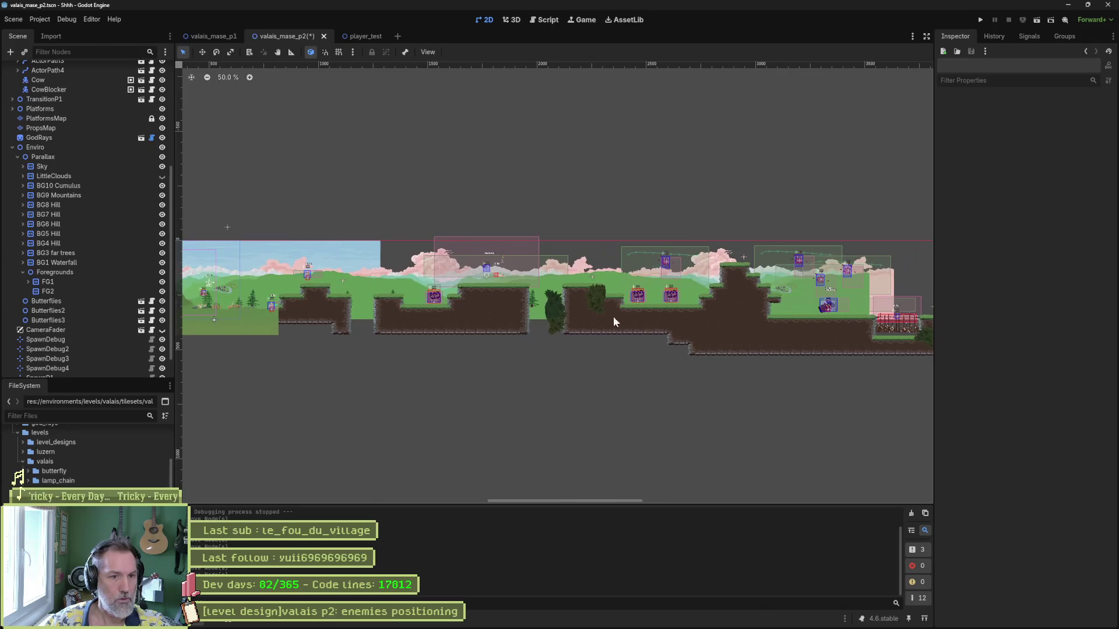
mouse_move(793, 342)
left_mouse_down()
mouse_move(699, 367)
mouse_move(621, 363)
left_mouse_up()
scroll(623, 338, "up", 4)
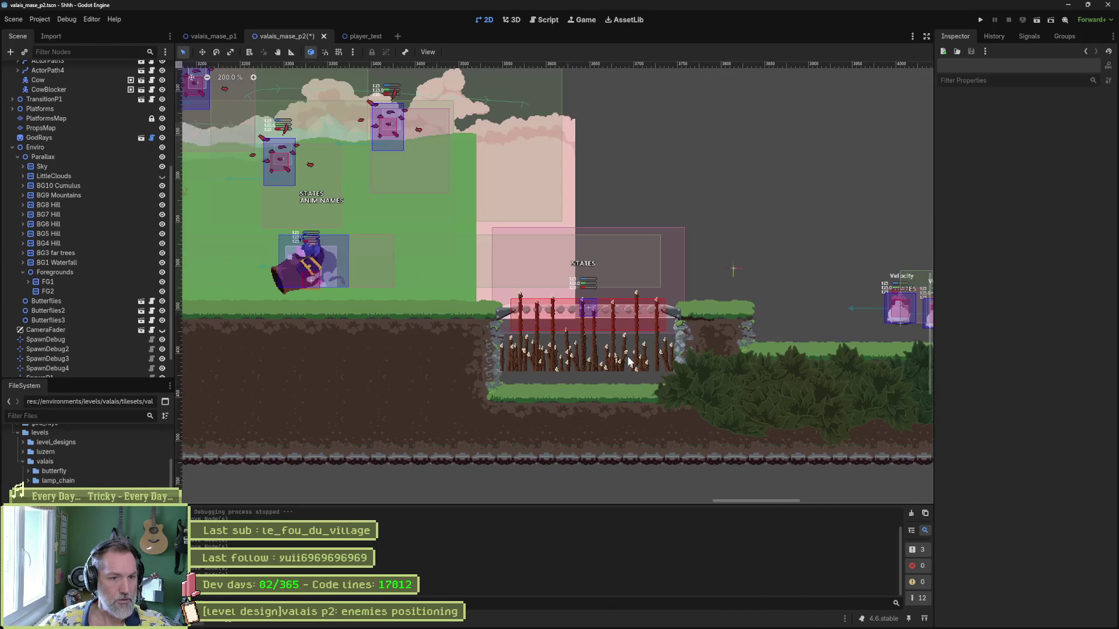
scroll(567, 330, "right", 5)
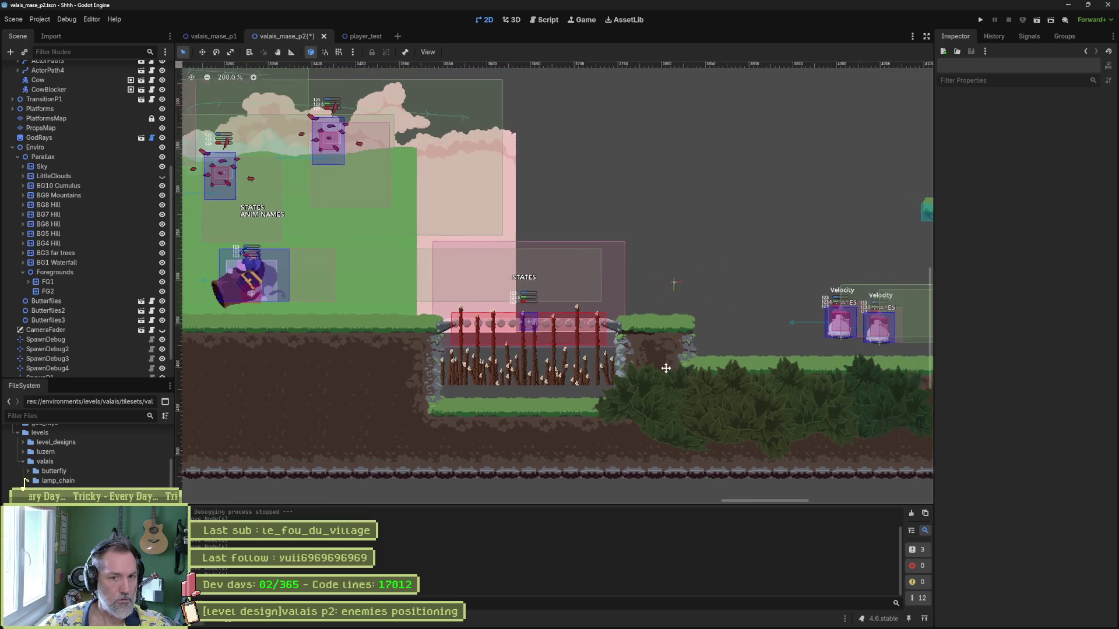
scroll(701, 282, "right", 5)
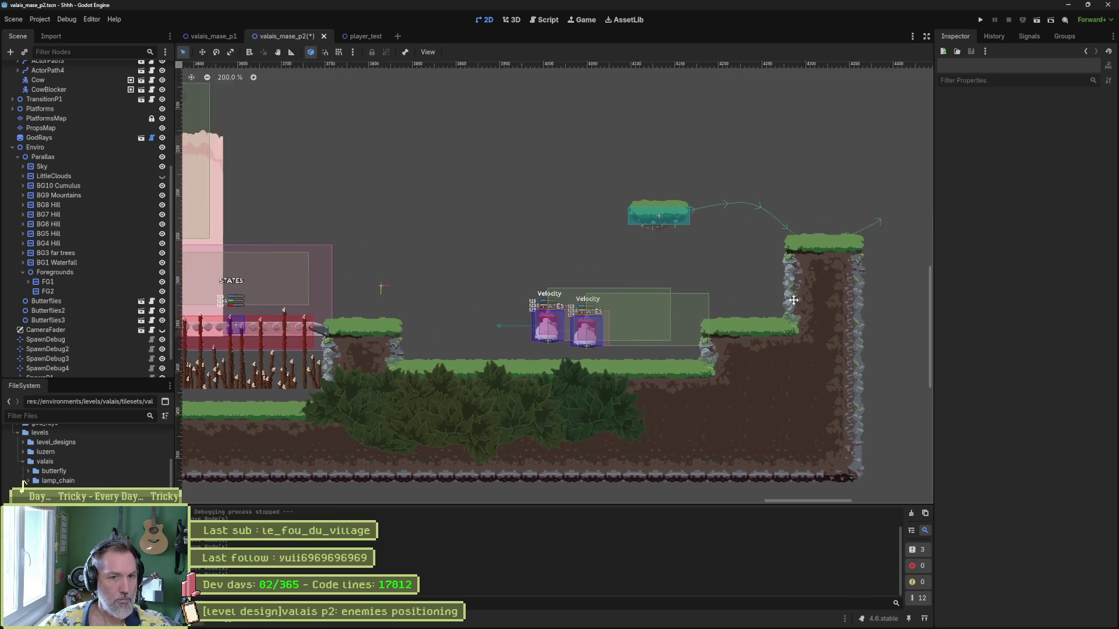
scroll(395, 337, "left", 4)
scroll(621, 314, "down", 8)
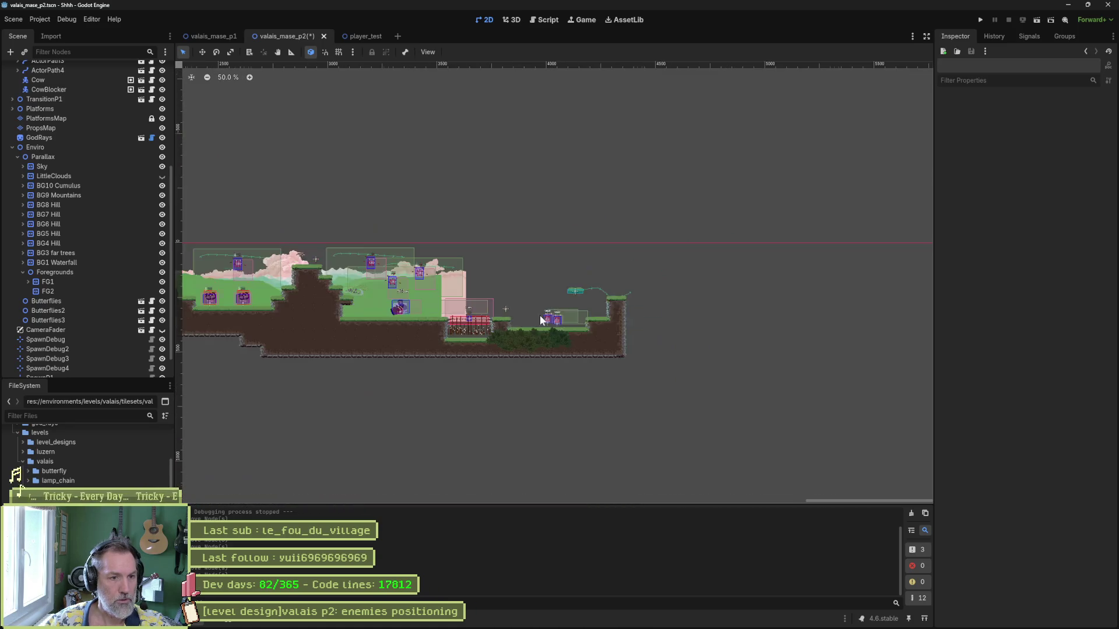
left_click_drag(706, 294, 622, 303)
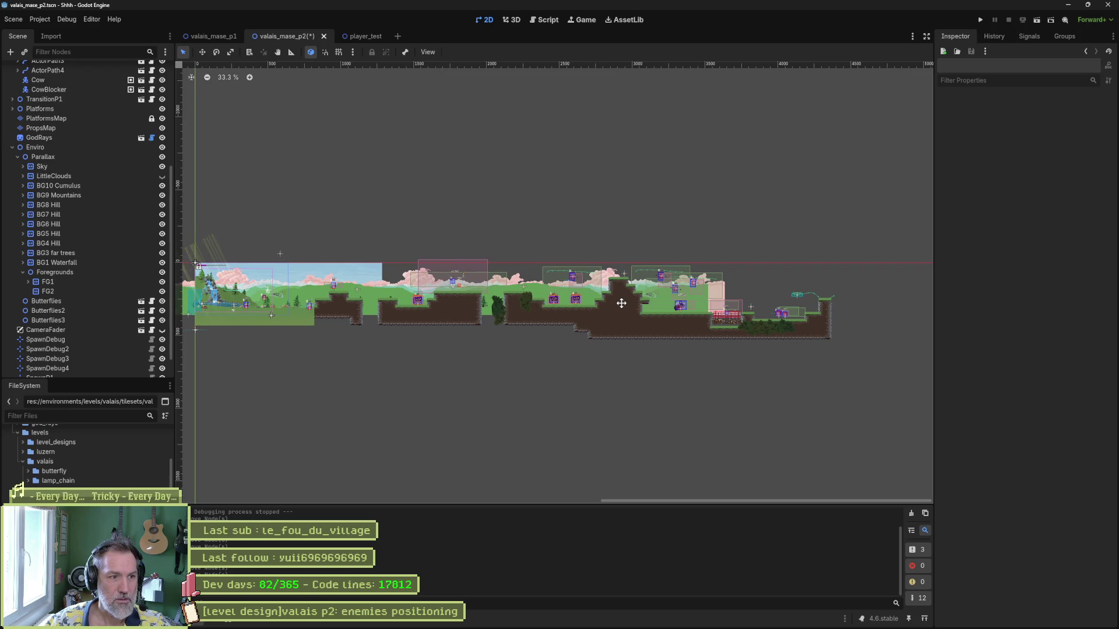
mouse_move(622, 303)
left_mouse_down()
mouse_move(738, 301)
mouse_move(696, 301)
left_mouse_up()
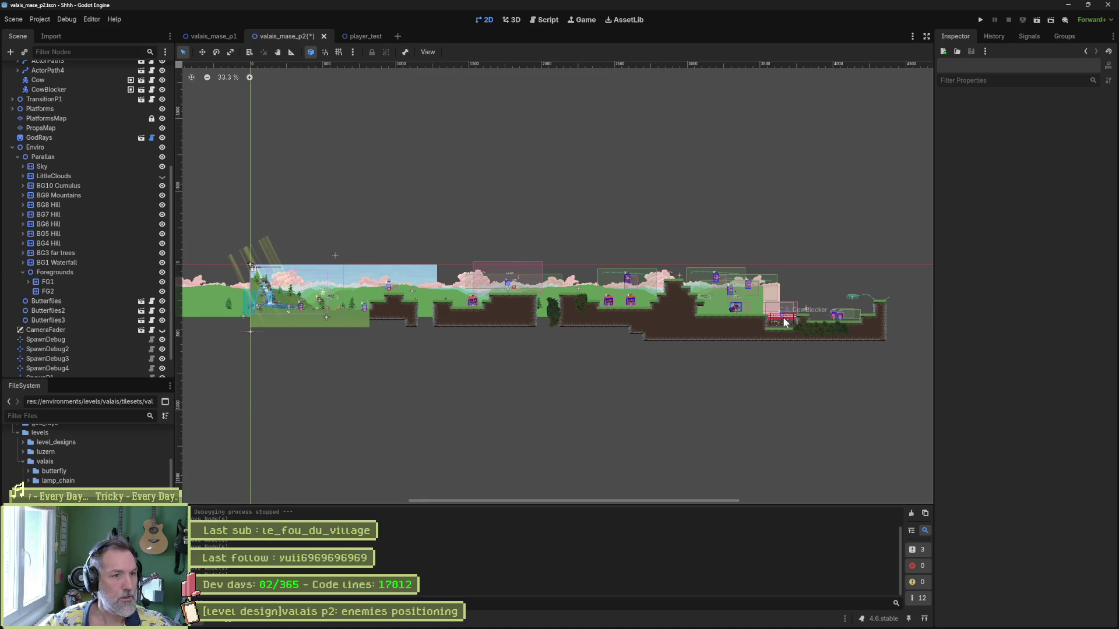
left_click(611, 619)
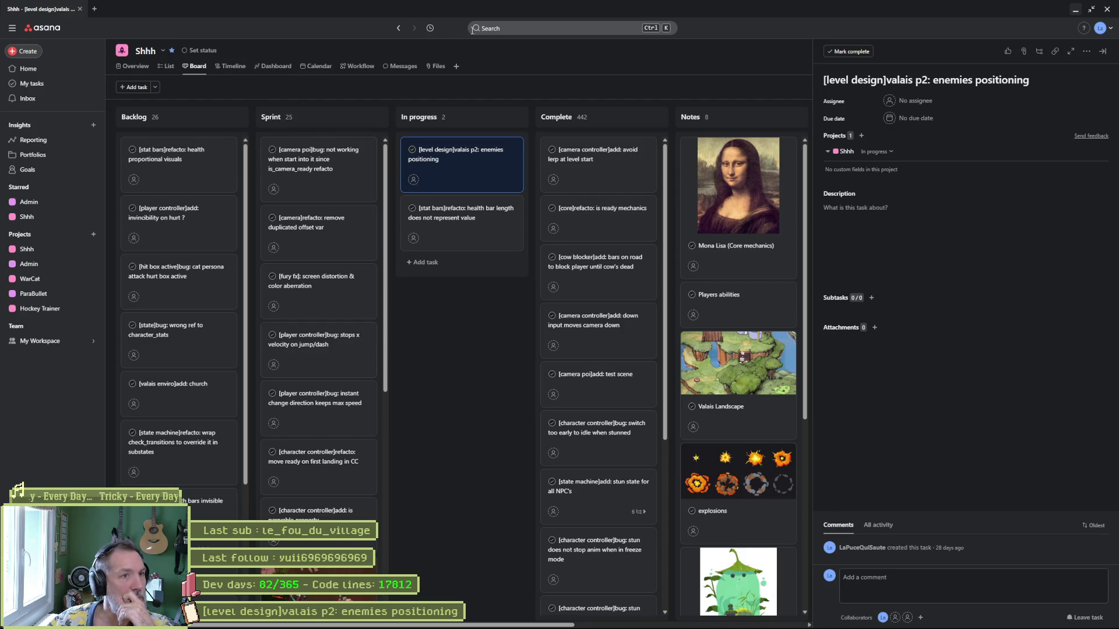
- Search the workspace for 'barn' and 'fa', then clear and dismiss the search
left_click(483, 28)
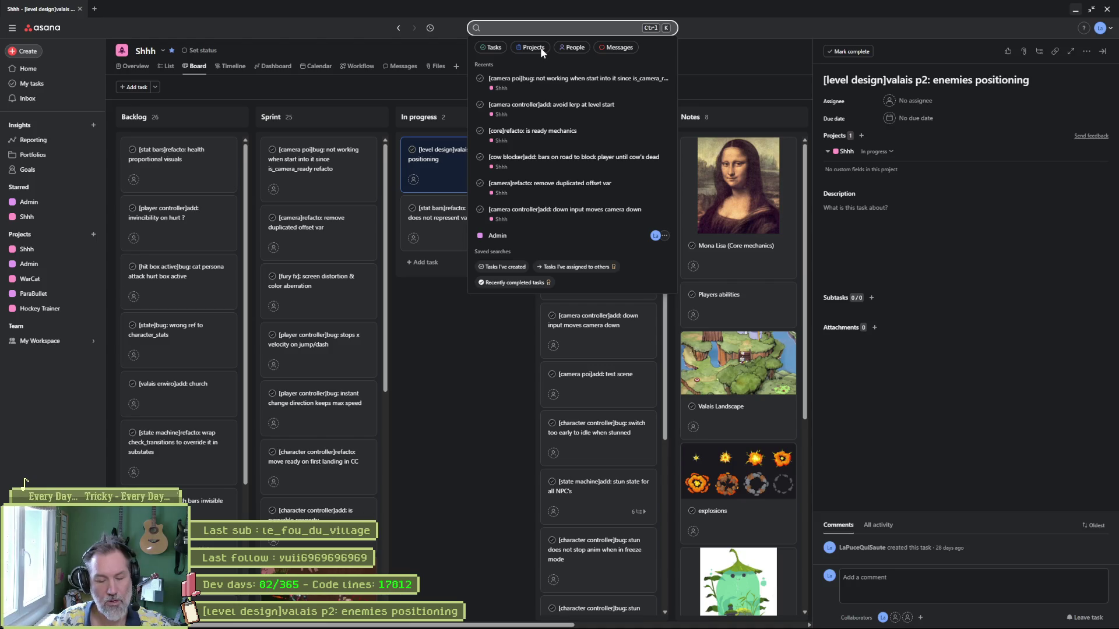
type("barn")
key("BackSpace")
key("BackSpace")
key("BackSpace")
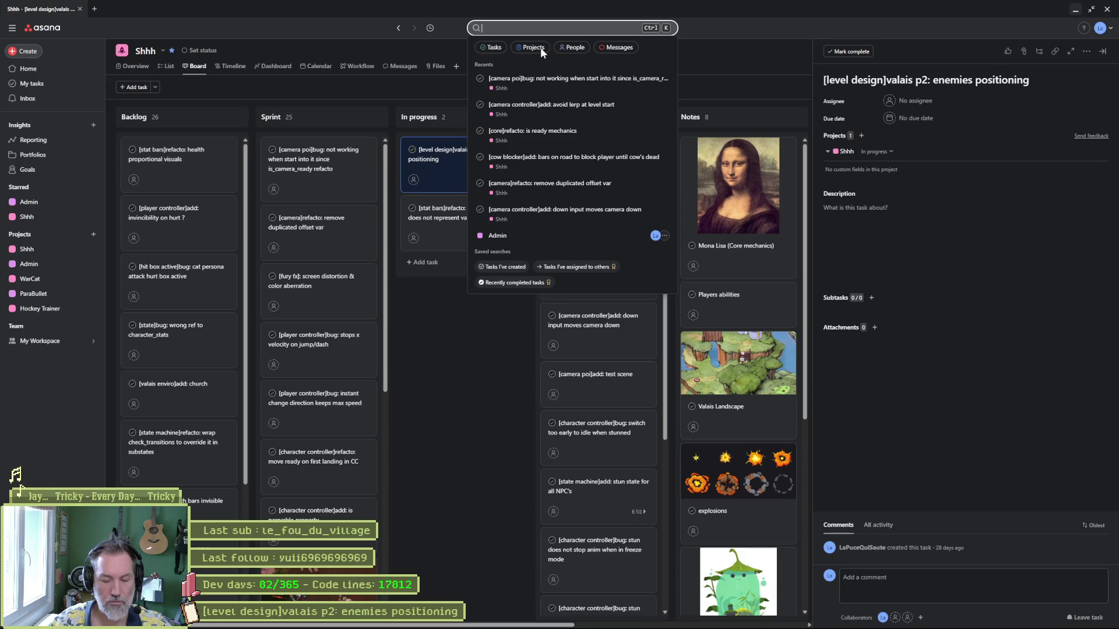
type("farm")
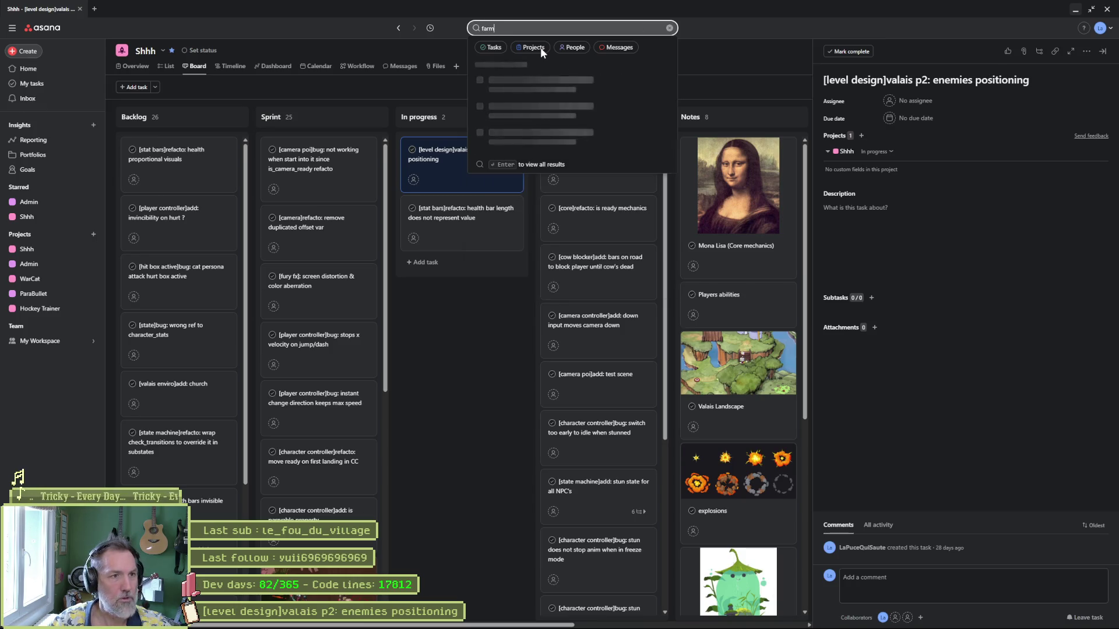
key("Escape")
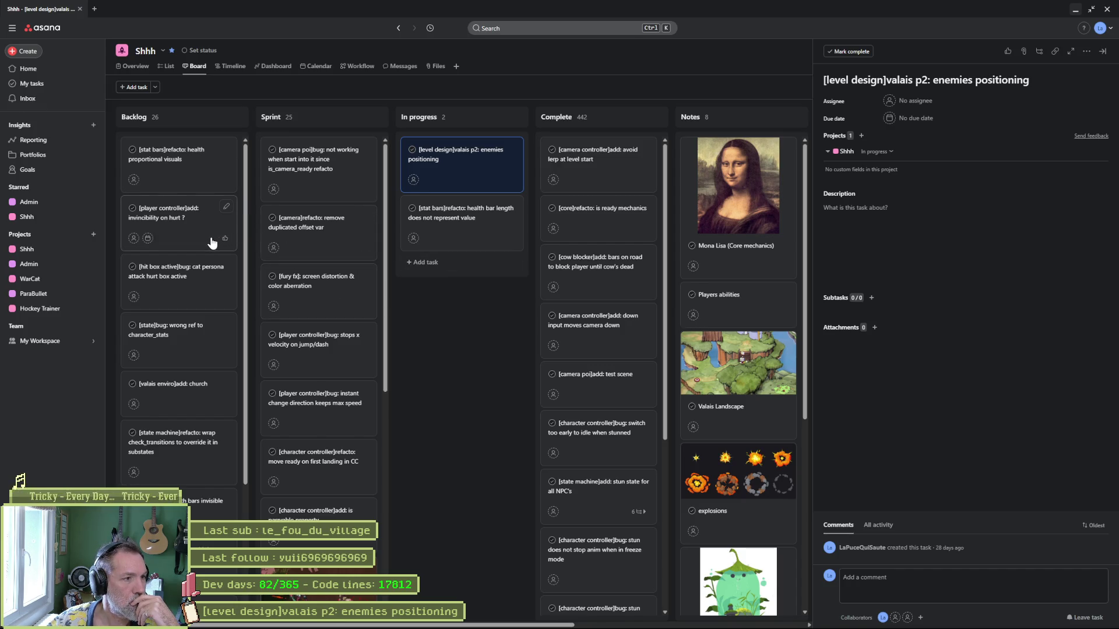
left_click(190, 279)
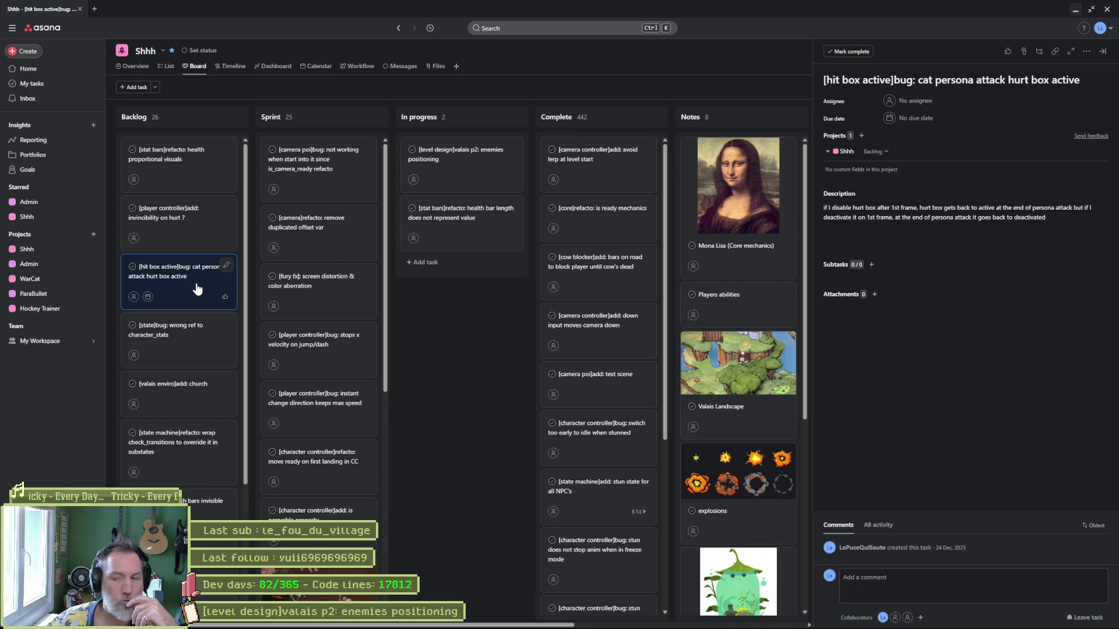
left_click(173, 338)
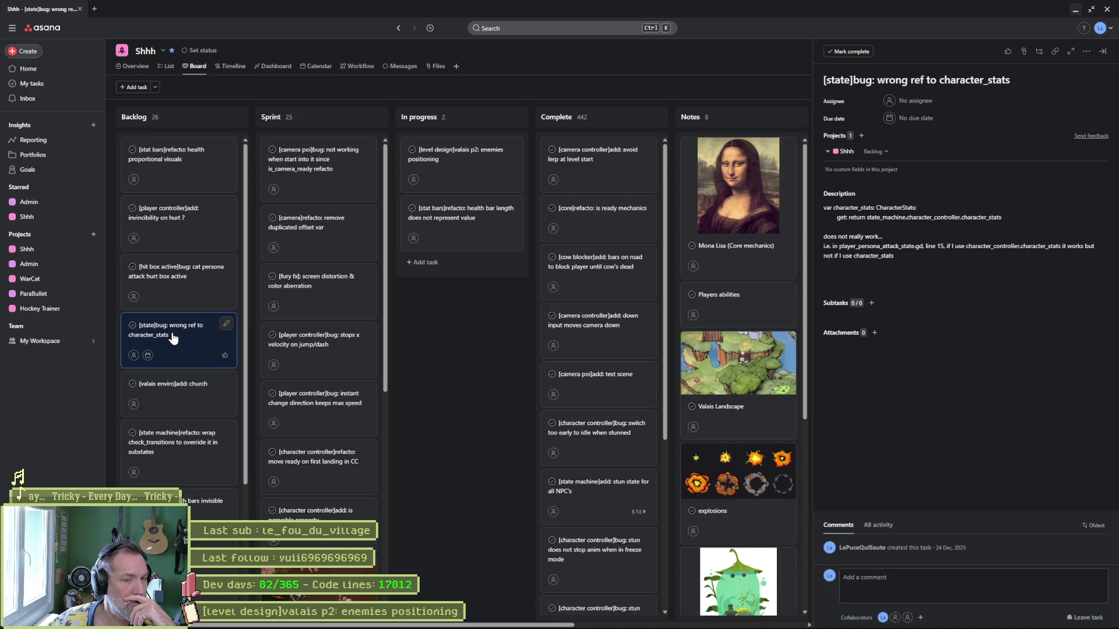
scroll(175, 341, "down", 1)
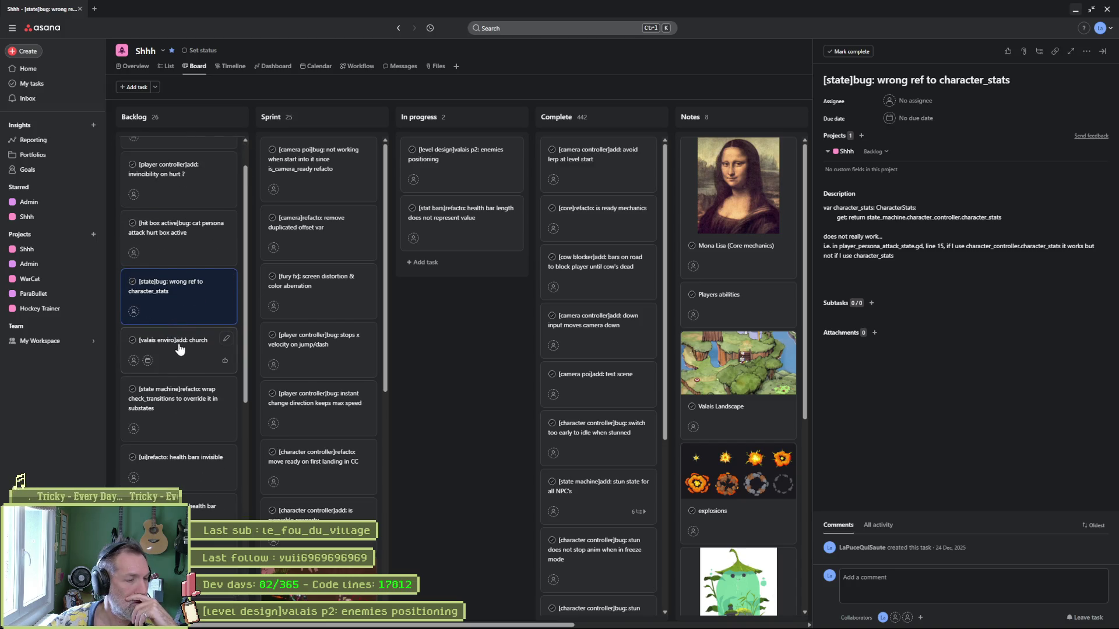
left_click(178, 346)
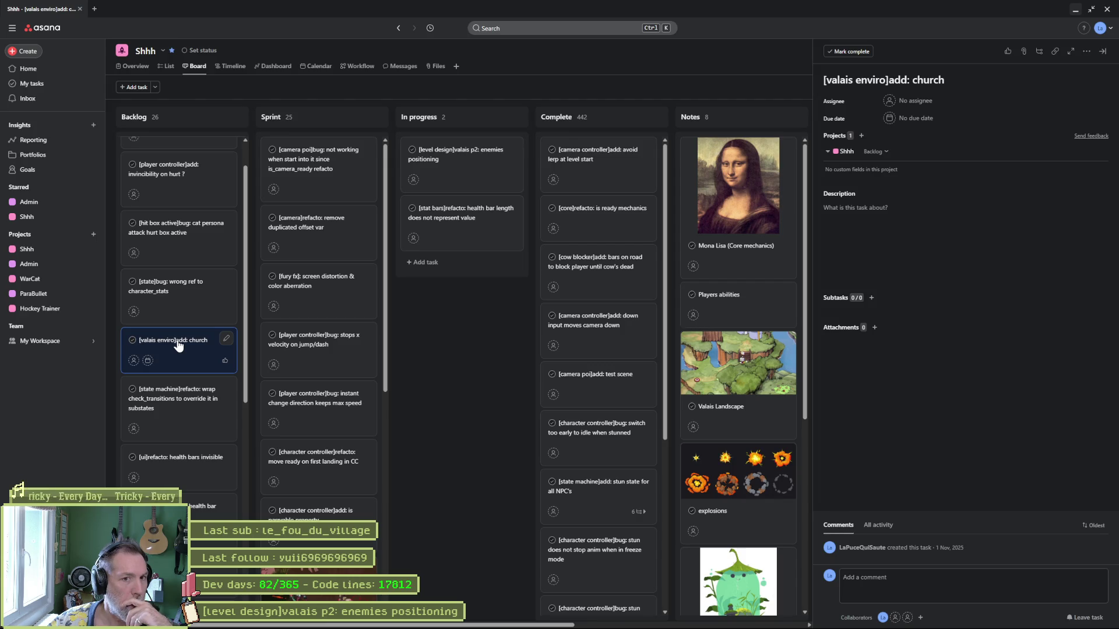
scroll(178, 345, "down", 2)
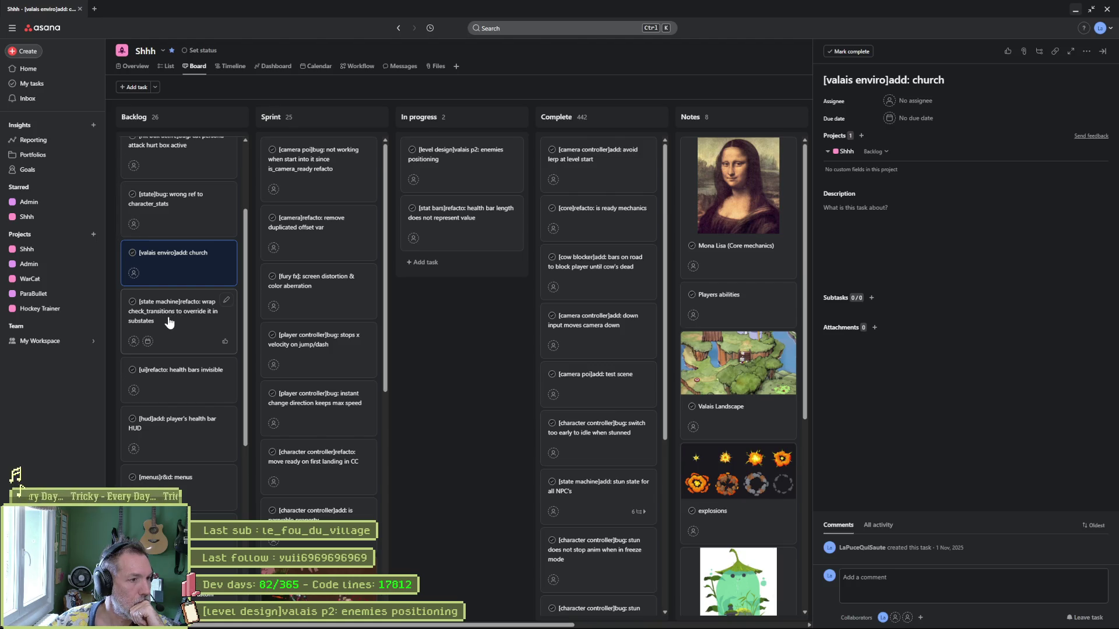
scroll(168, 320, "down", 1)
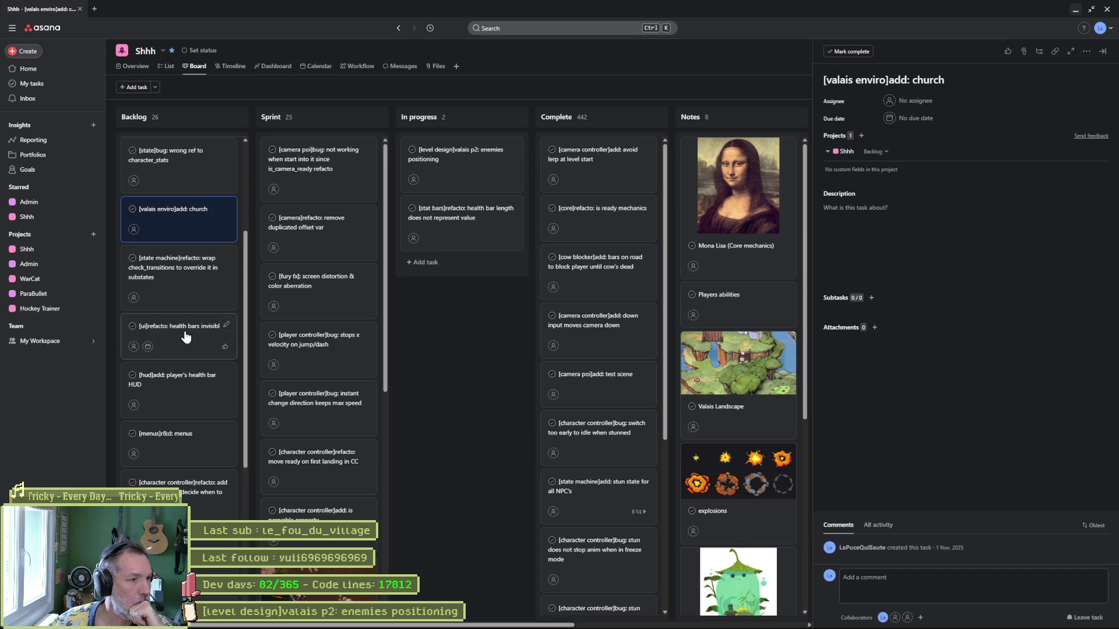
scroll(185, 337, "down", 1)
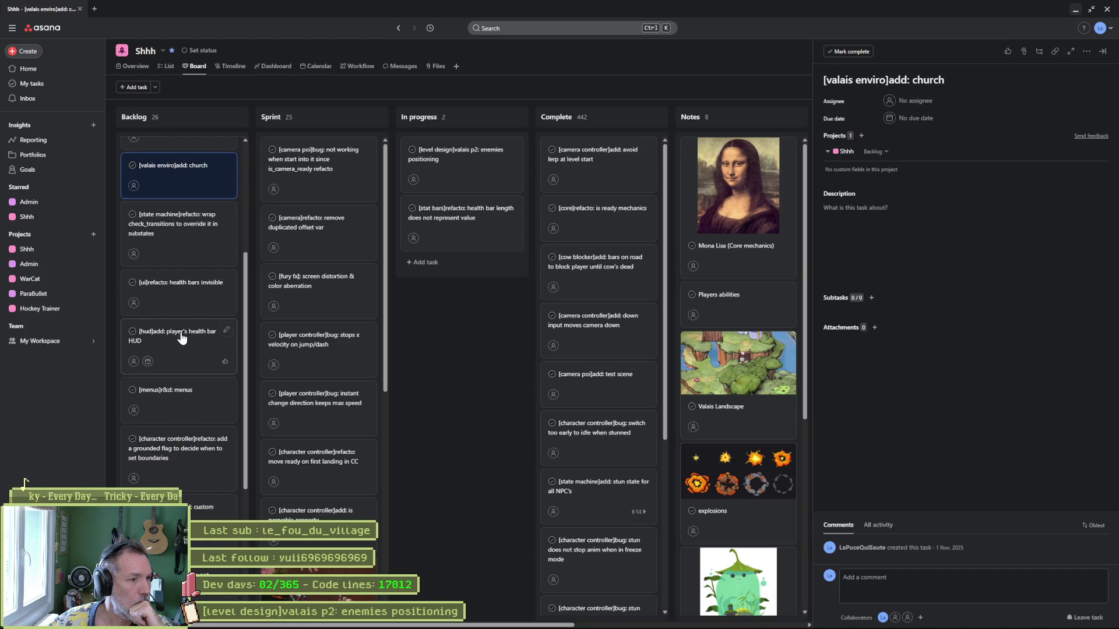
scroll(188, 343, "down", 1)
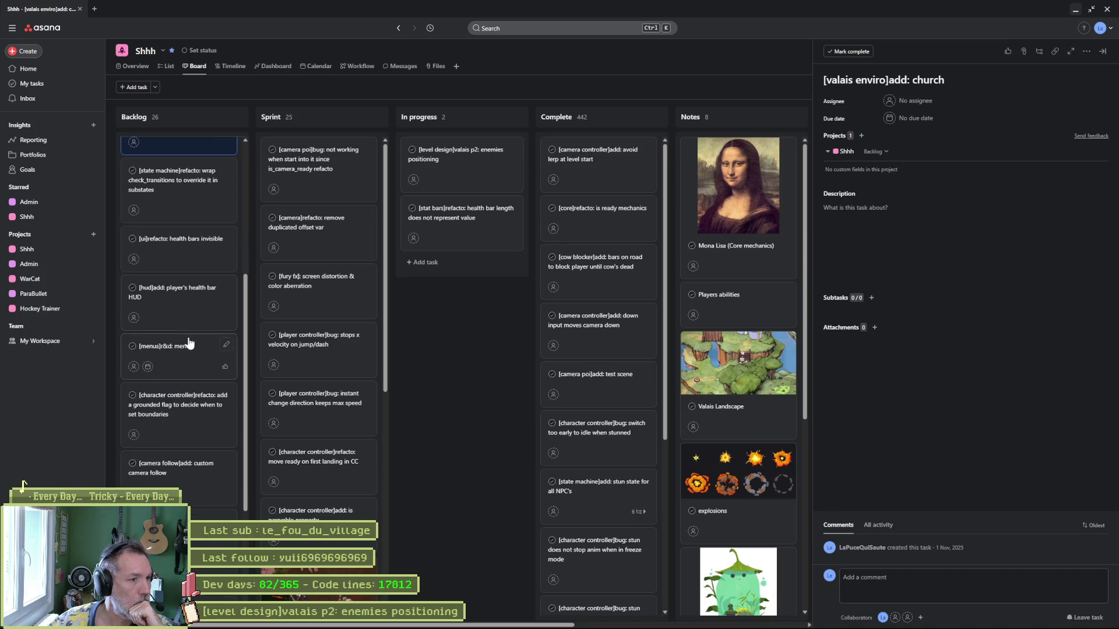
scroll(186, 358, "down", 1)
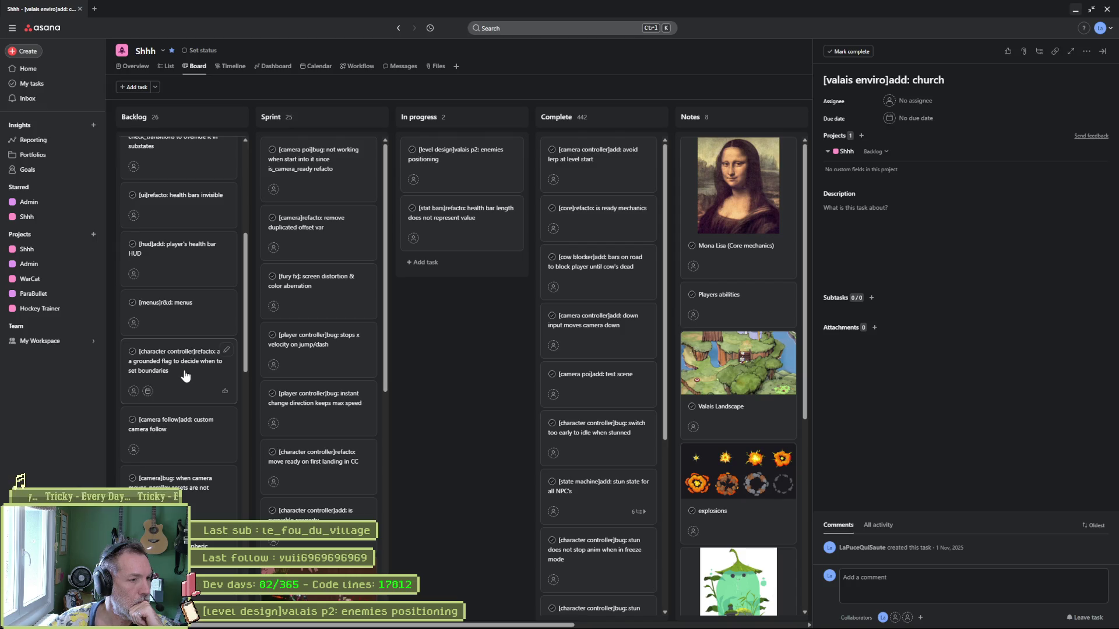
scroll(186, 376, "down", 1)
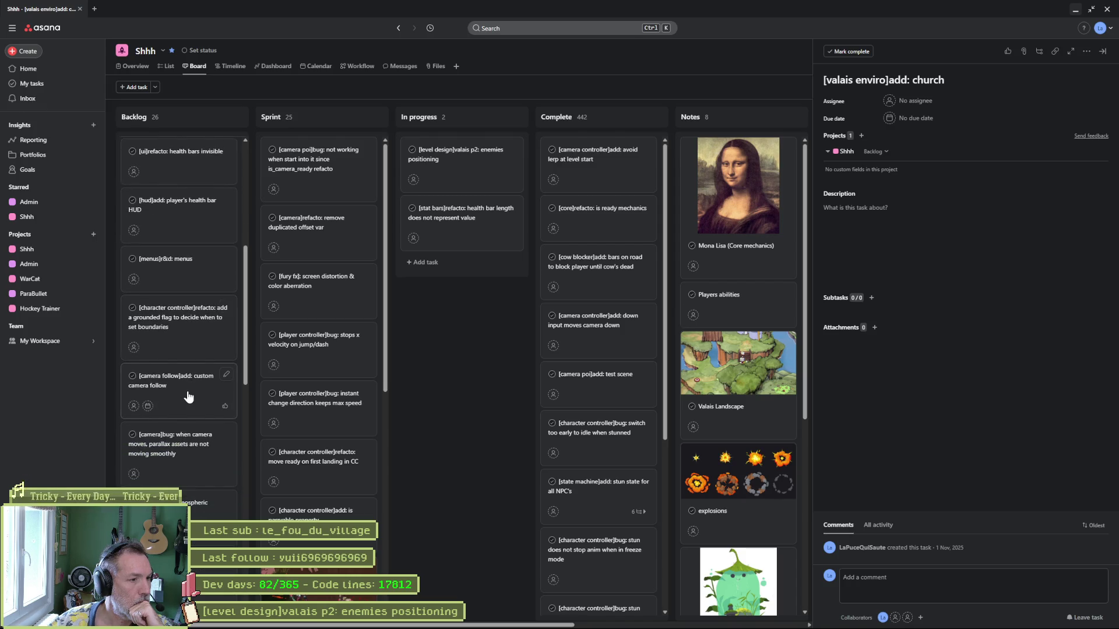
- Permanently delete the '[camera follow]add: custom camera follow' task
left_click(186, 389)
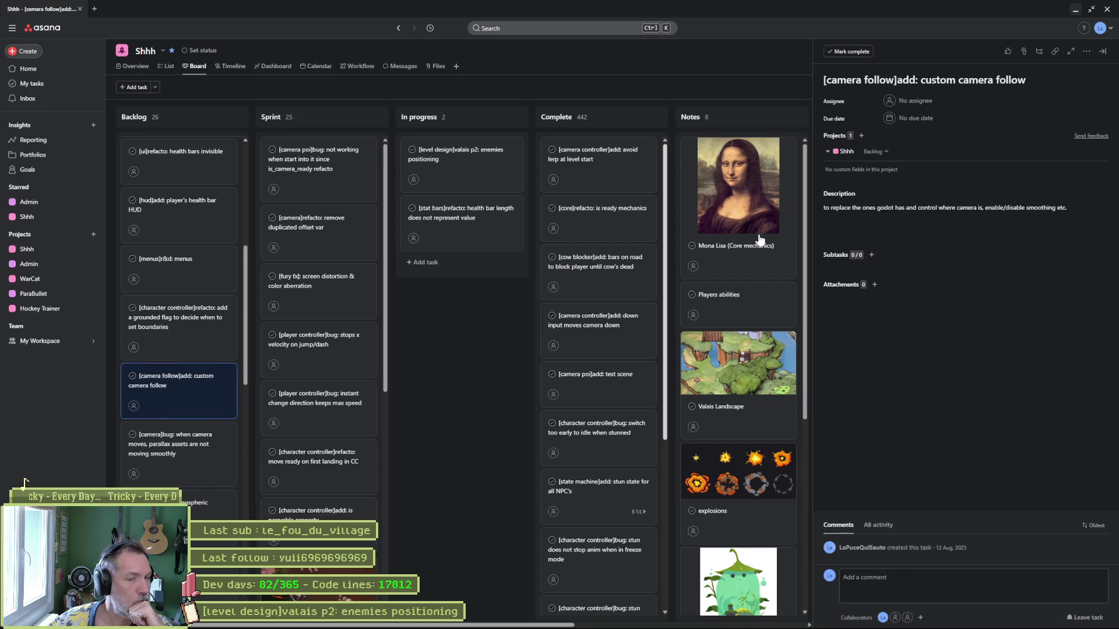
left_click(1087, 55)
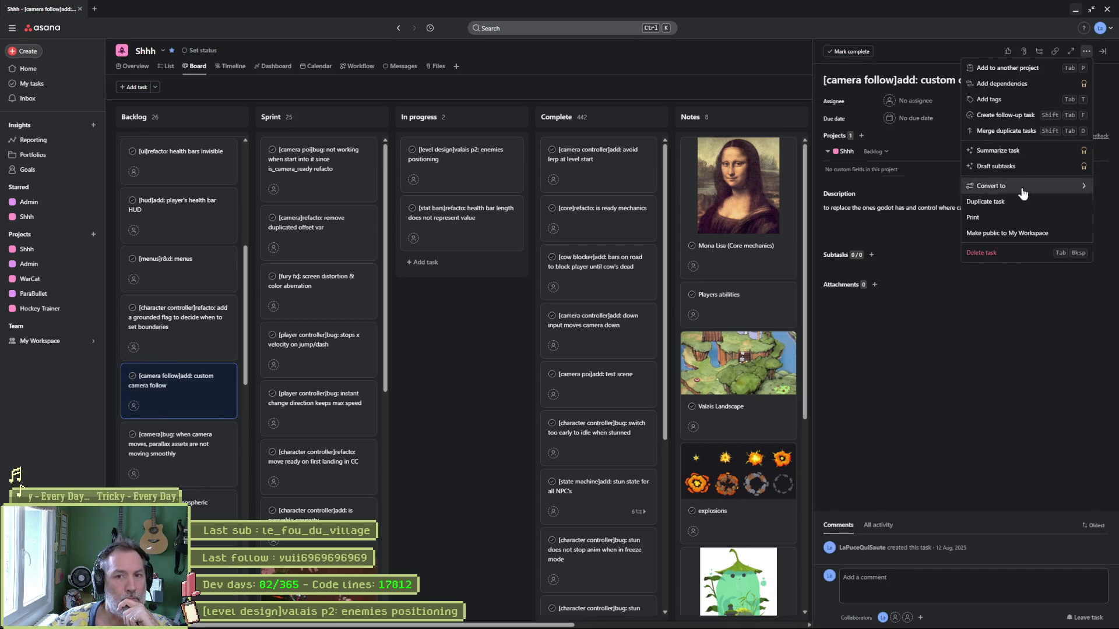
left_click(1013, 252)
left_click(1076, 74)
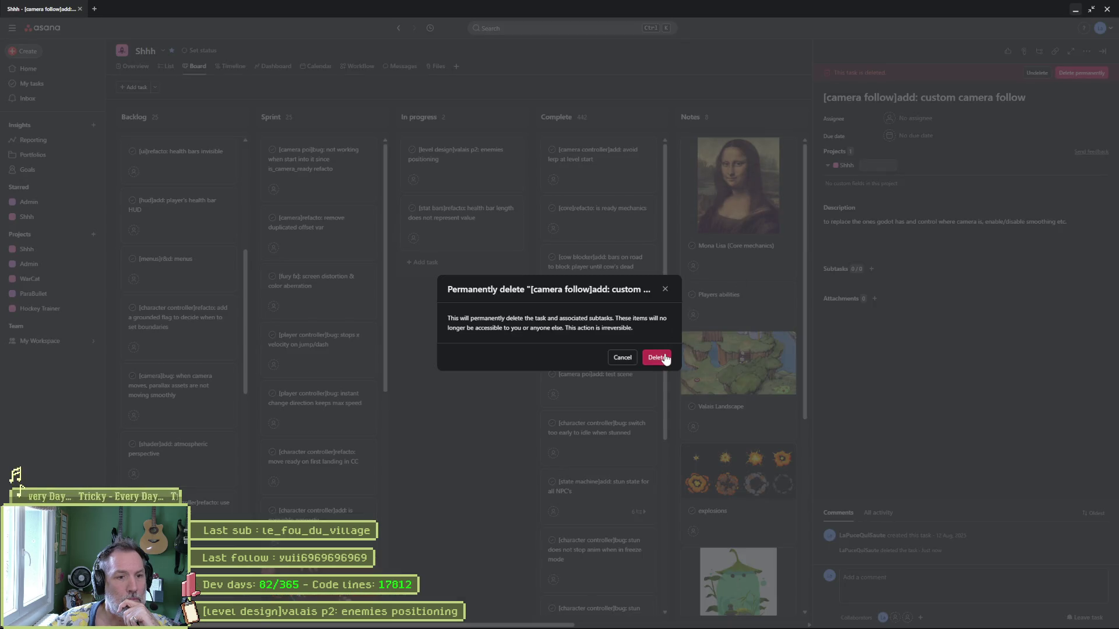
left_click(656, 357)
- Move the parallax camera bug task from Backlog into Complete
left_click(181, 408)
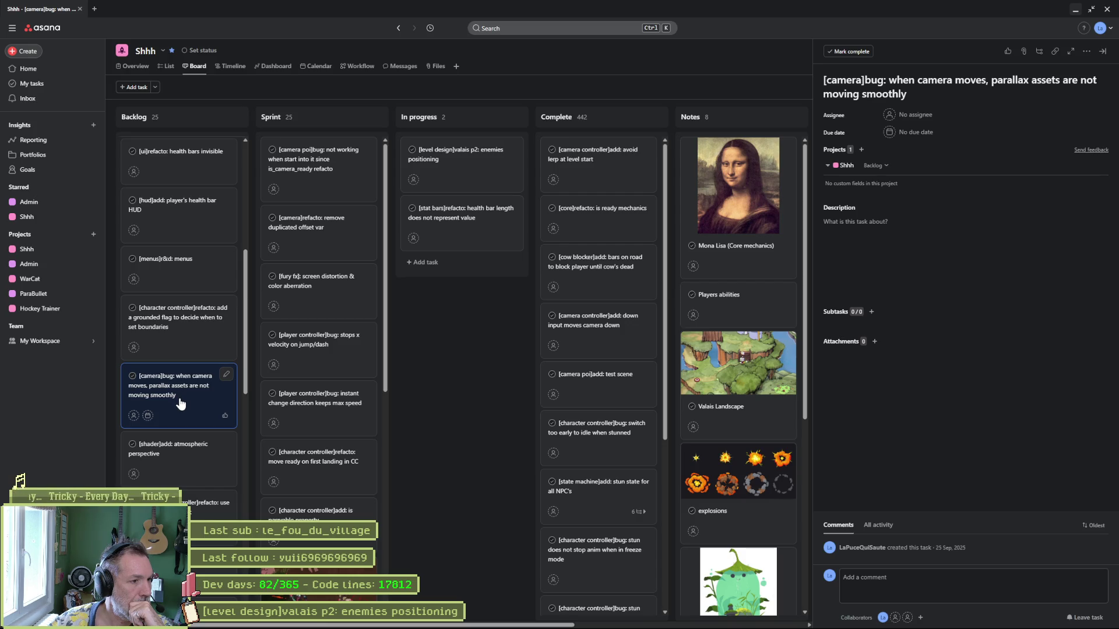
mouse_move(200, 397)
left_mouse_down()
mouse_move(641, 186)
mouse_move(532, 238)
left_mouse_up()
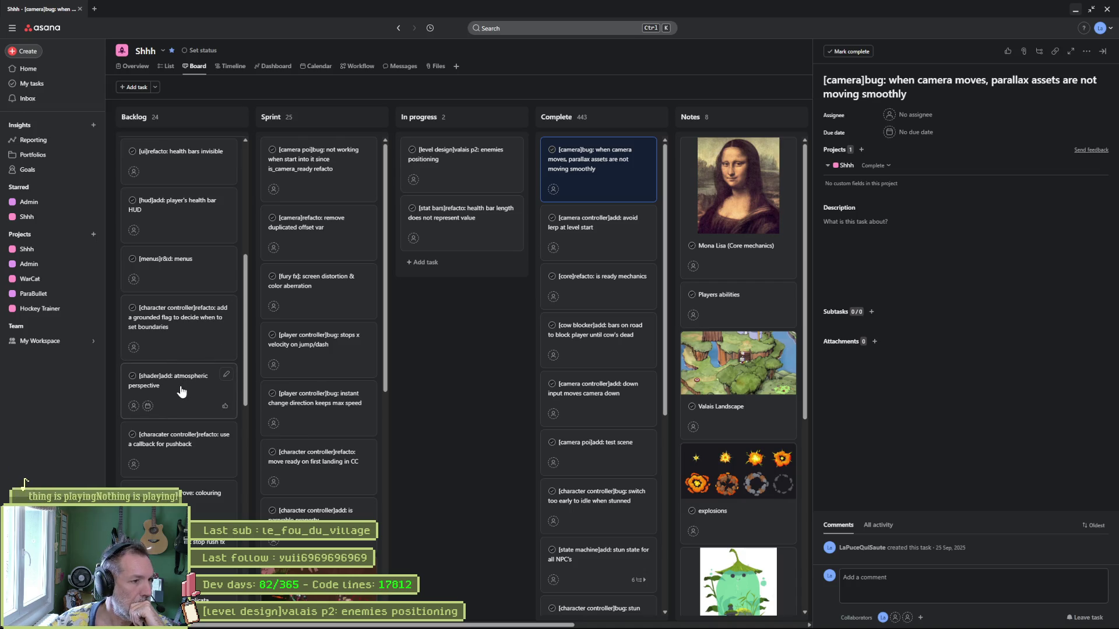
scroll(179, 396, "down", 2)
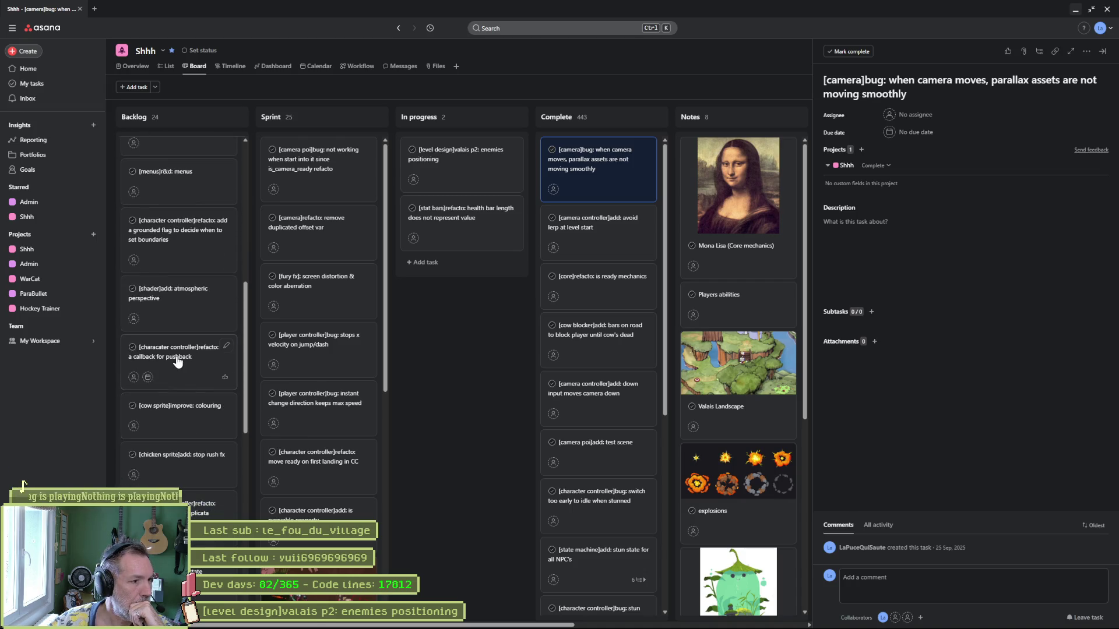
- Open the pushback callback refactor task and scroll down the Backlog
left_click(178, 362)
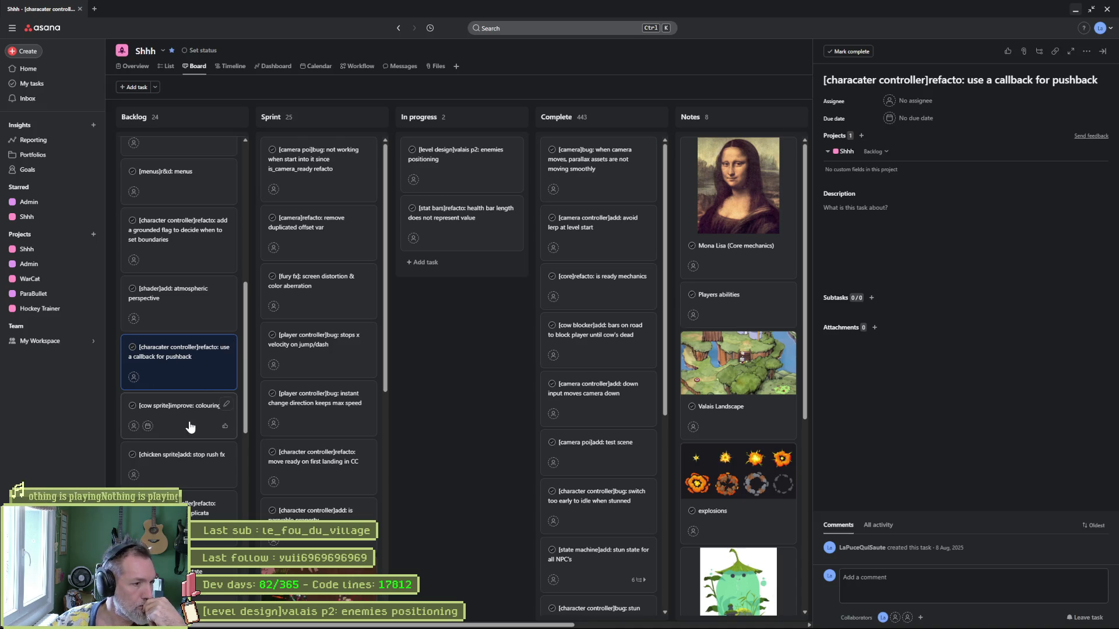
scroll(189, 432, "down", 1)
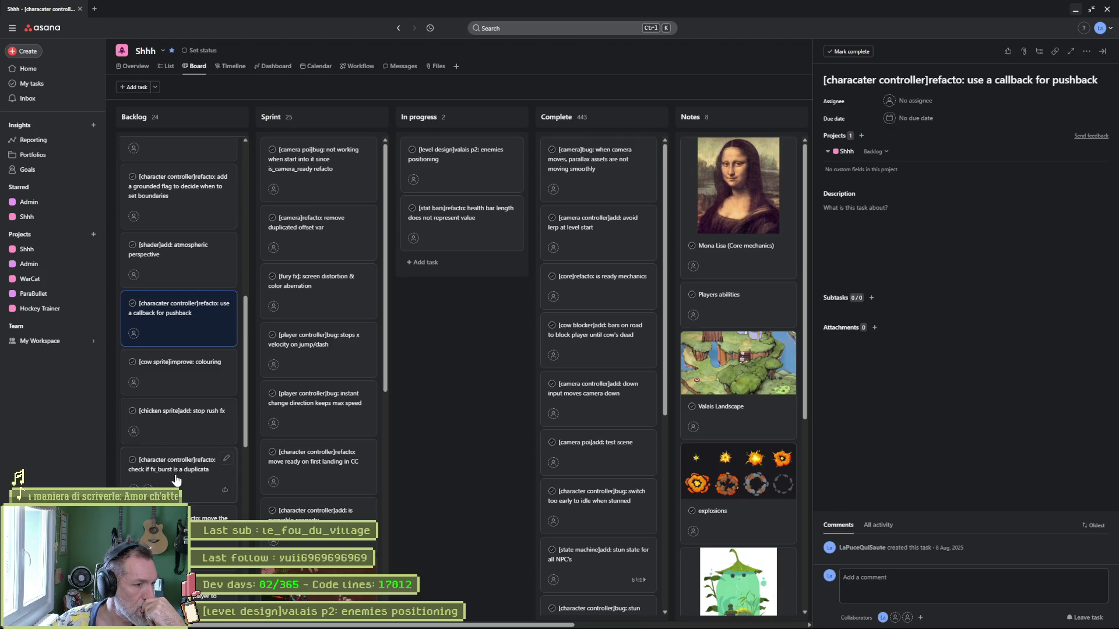
scroll(176, 481, "down", 1)
scroll(177, 485, "down", 1)
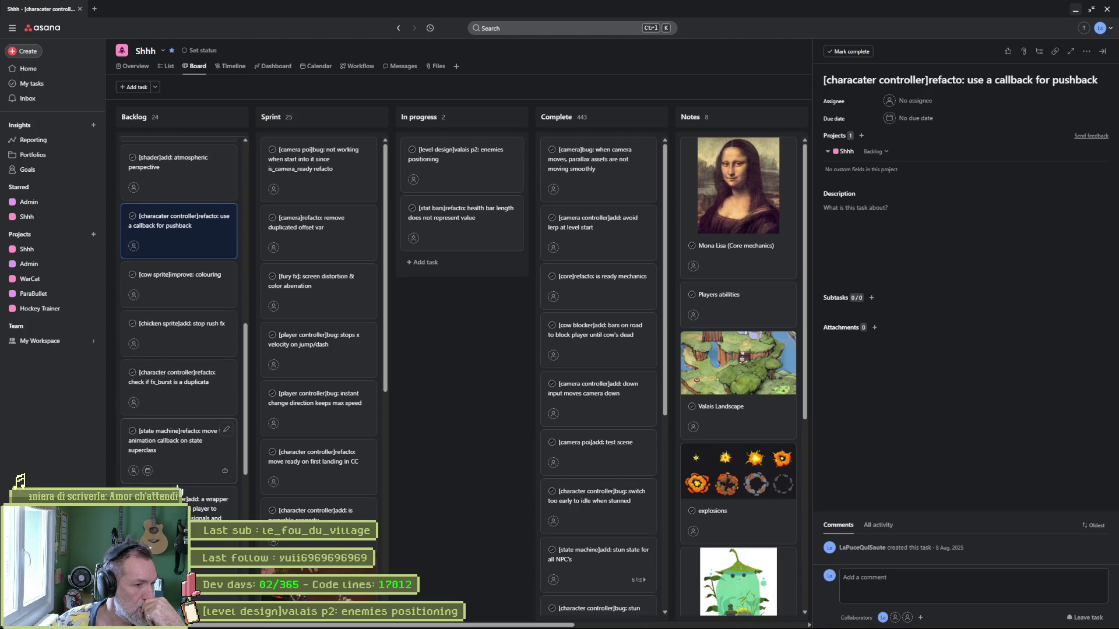
scroll(178, 489, "down", 1)
scroll(178, 486, "down", 1)
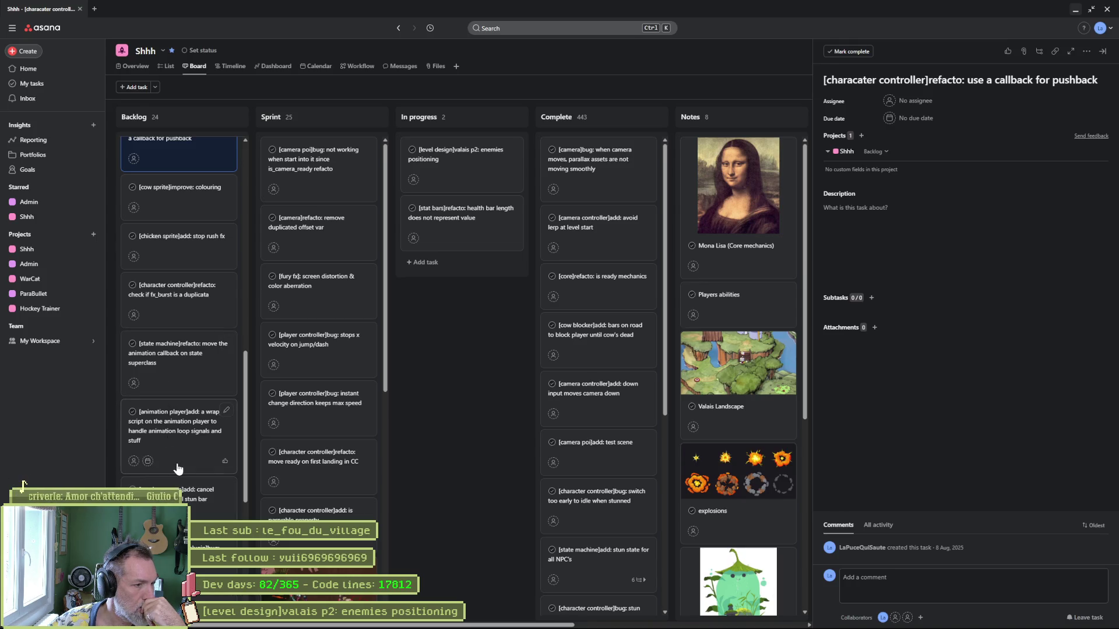
- Scroll further and open the '[camera]refacto: remove duplicated offset var' task
scroll(179, 469, "down", 2)
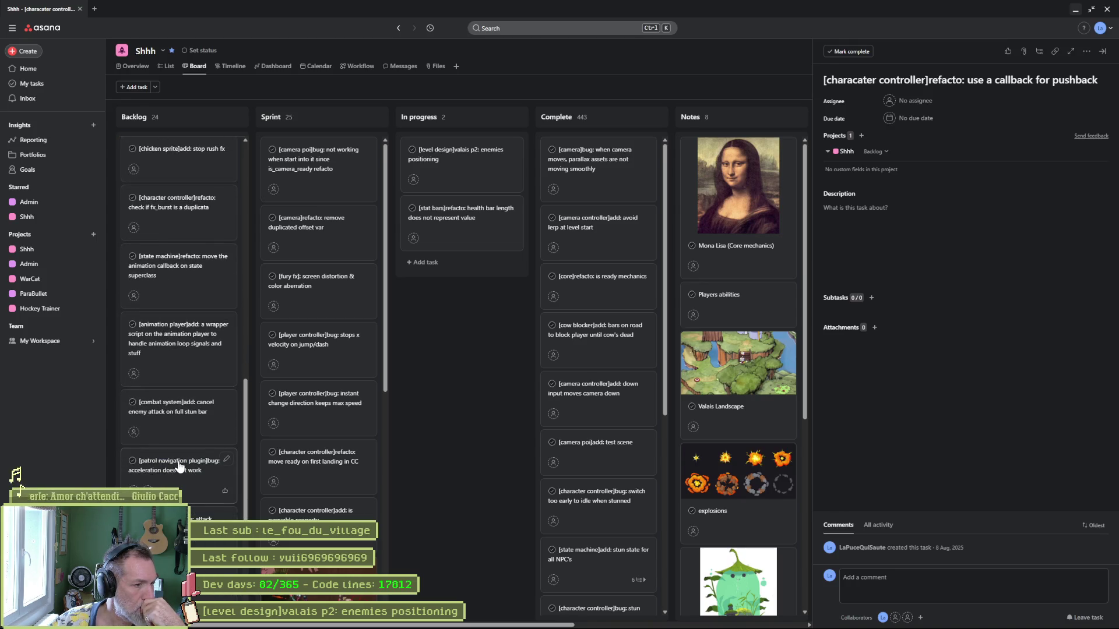
scroll(179, 466, "down", 1)
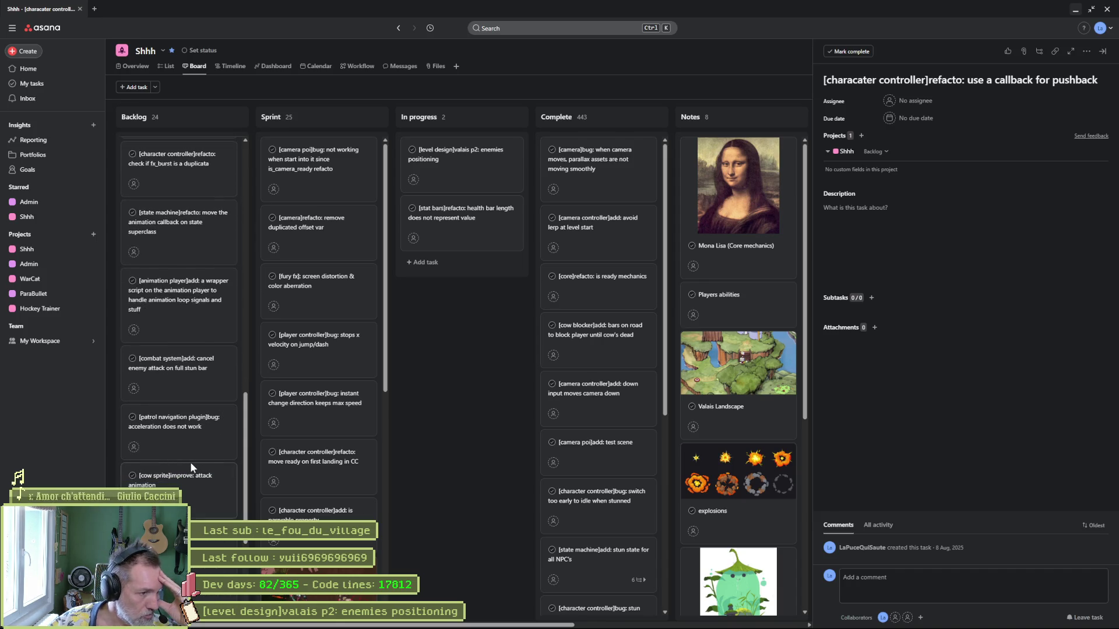
scroll(192, 469, "down", 1)
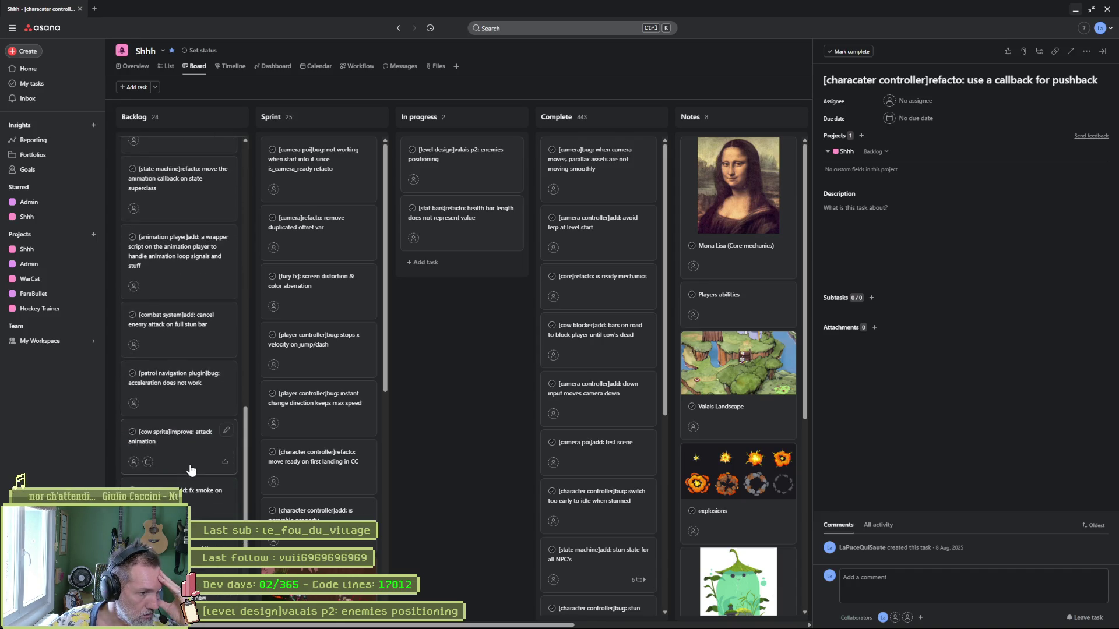
scroll(193, 469, "down", 1)
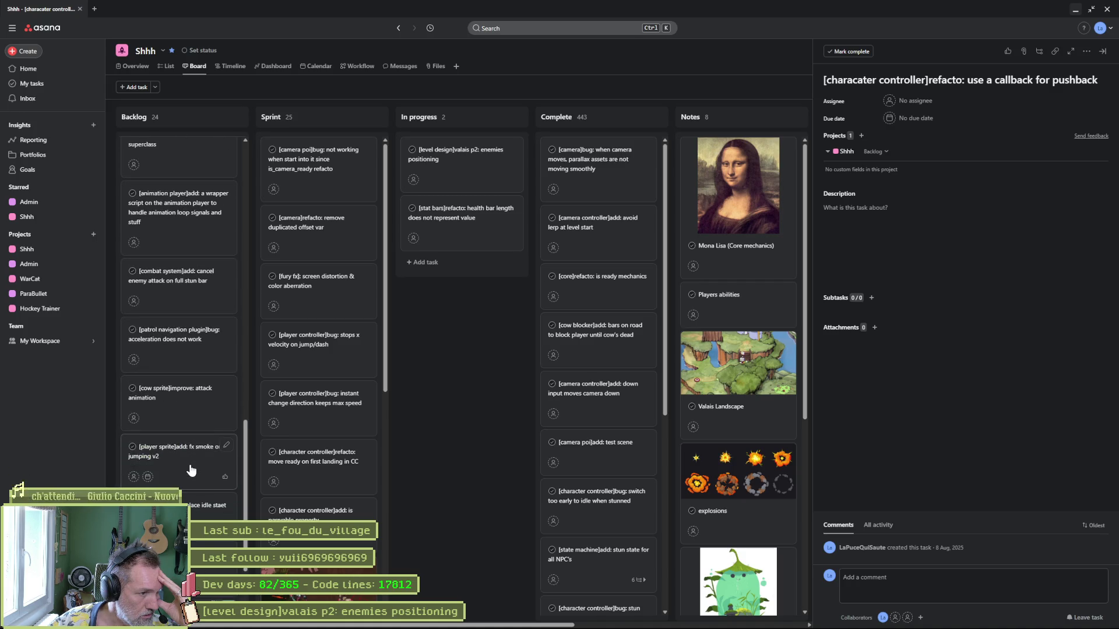
scroll(192, 469, "down", 1)
scroll(190, 469, "down", 2)
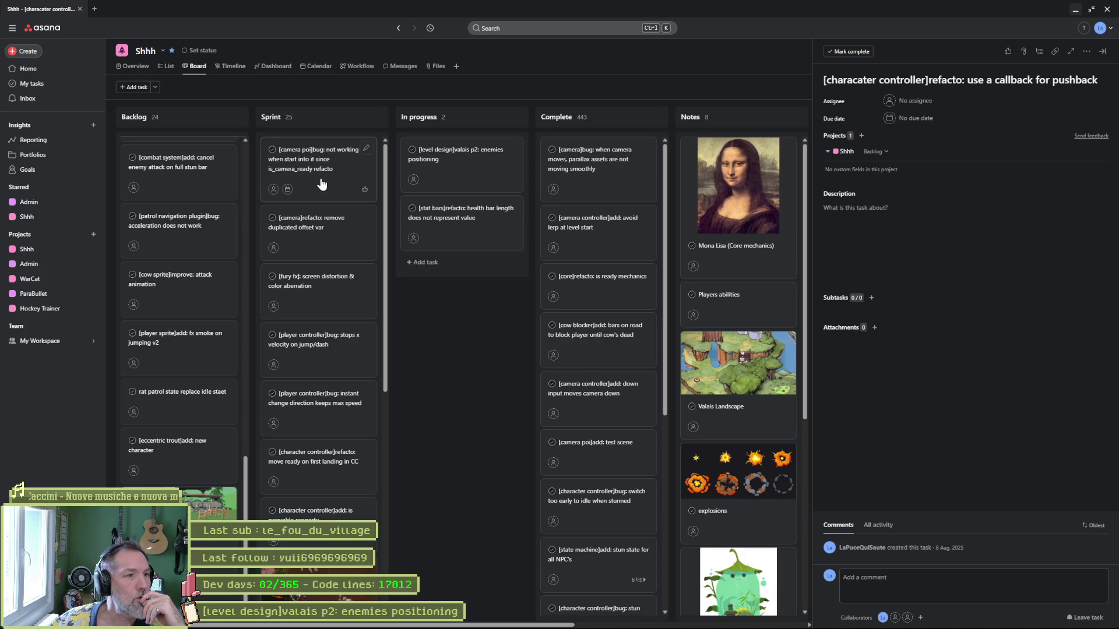
left_click(321, 230)
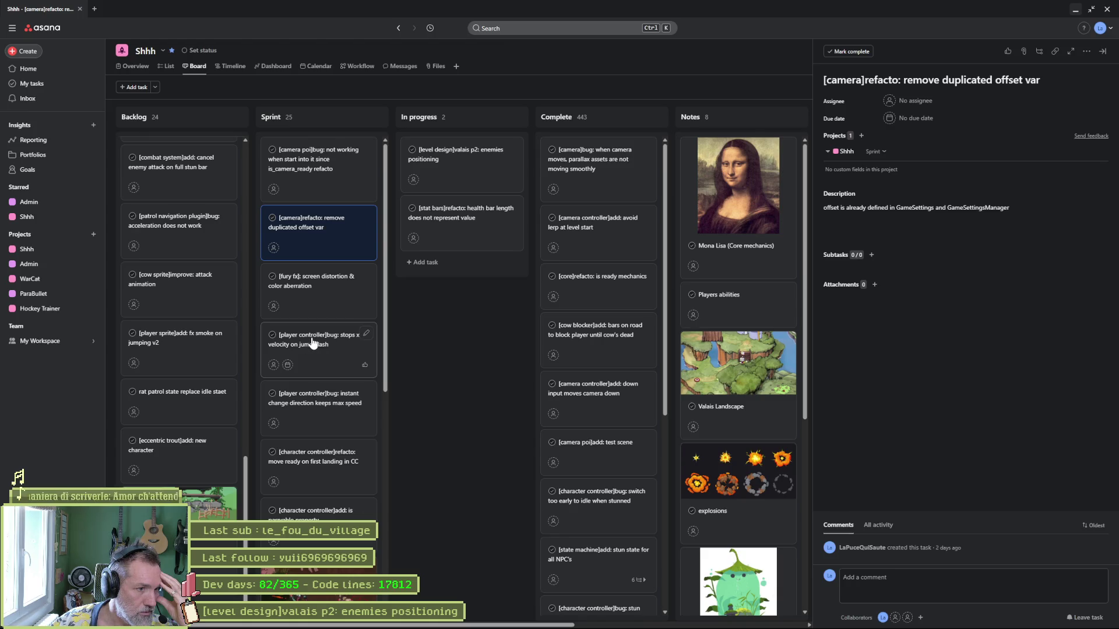
- Put the stops-x-velocity and instant-direction-change bugs atop Sprint; move first-landing ready to Complete
left_click_drag(315, 342, 320, 149)
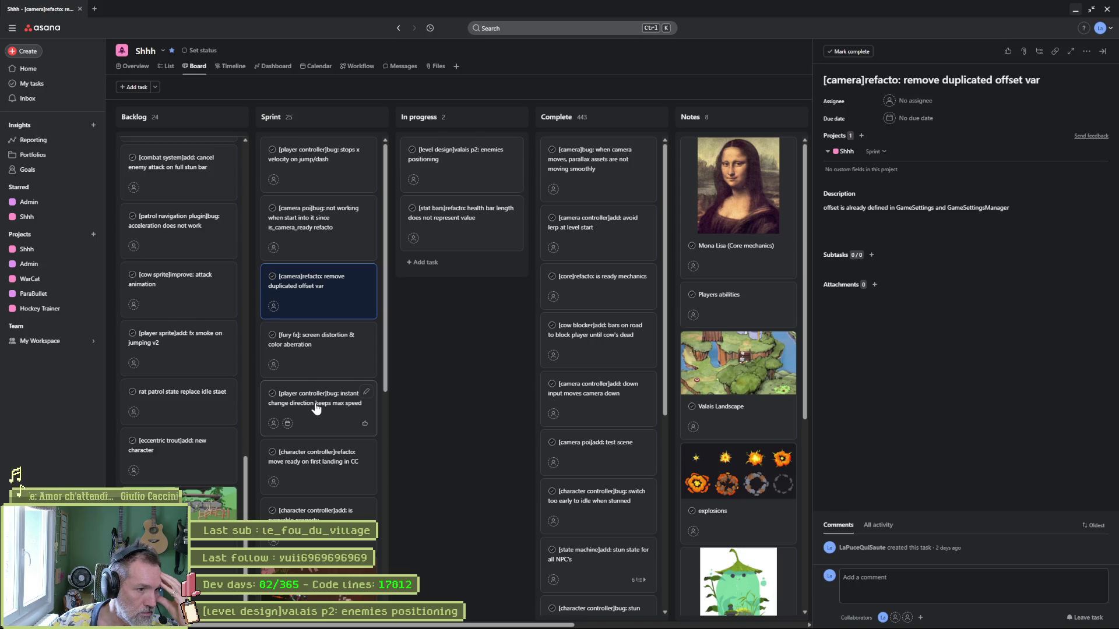
mouse_move(316, 408)
left_mouse_down()
mouse_move(318, 221)
mouse_move(320, 246)
left_mouse_up()
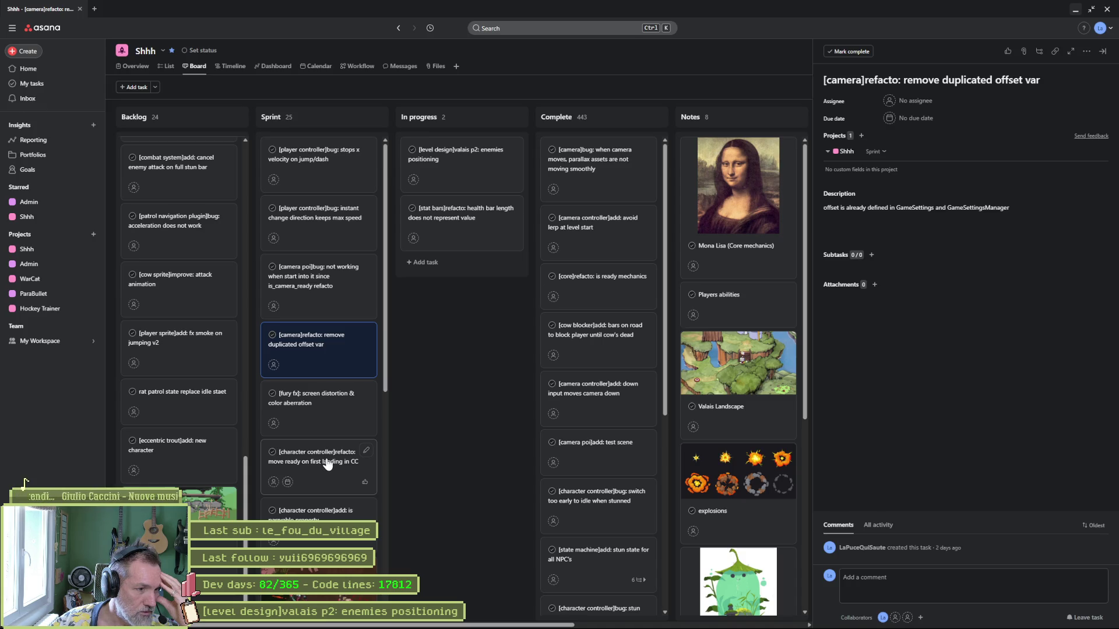
mouse_move(326, 464)
left_mouse_down()
mouse_move(455, 193)
mouse_move(607, 152)
left_mouse_up()
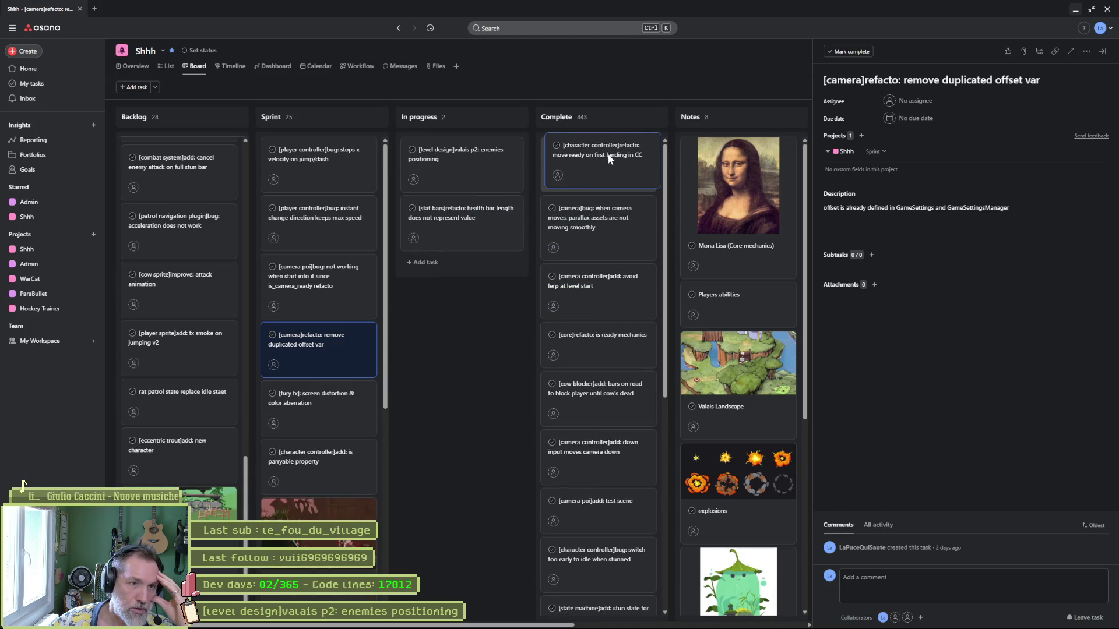
left_click(323, 466)
- Look over the is parryable property task, then open the screen distortion & color aberration task
scroll(326, 484, "down", 2)
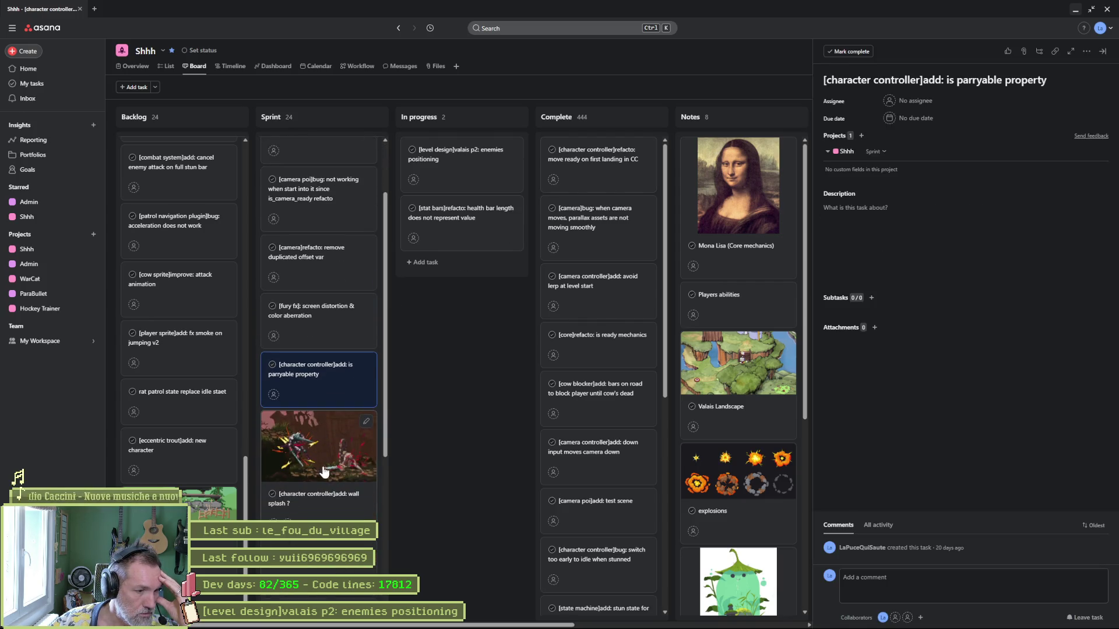
left_click(1065, 84)
type("?")
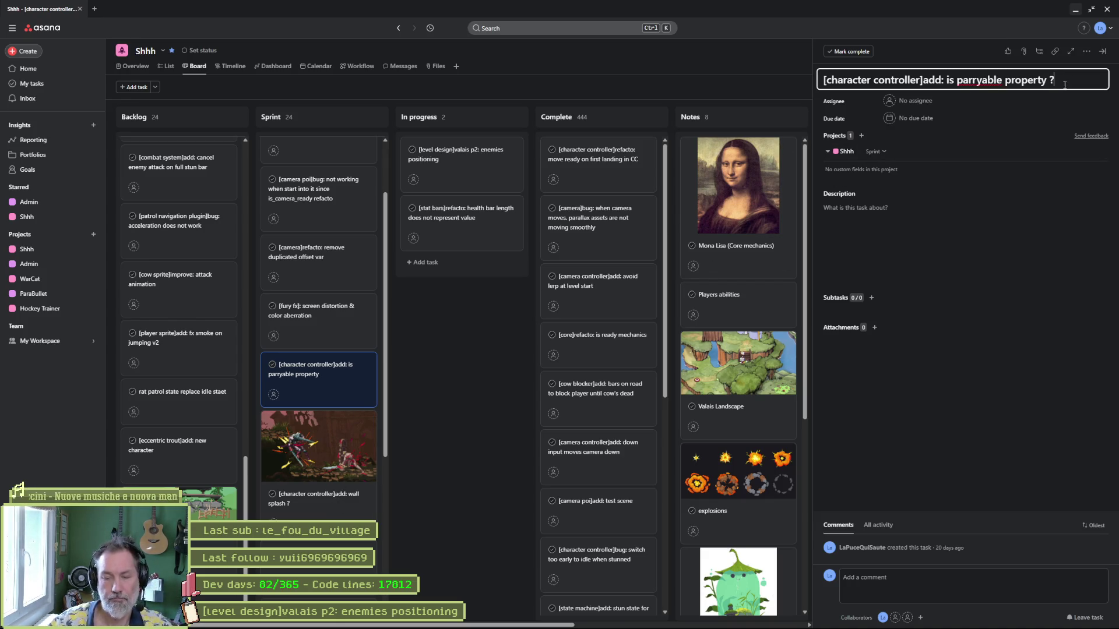
left_click(332, 338)
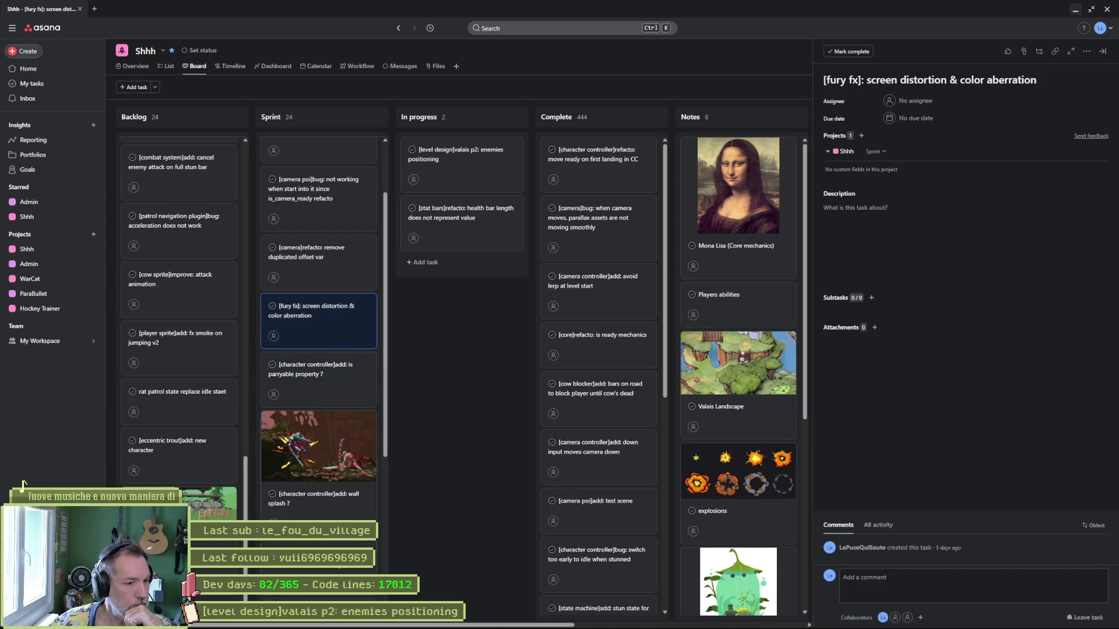
- Open the waterfall back-hill details, camera poi random position bug, and scarecrow death tasks
scroll(341, 553, "down", 2)
scroll(338, 562, "down", 2)
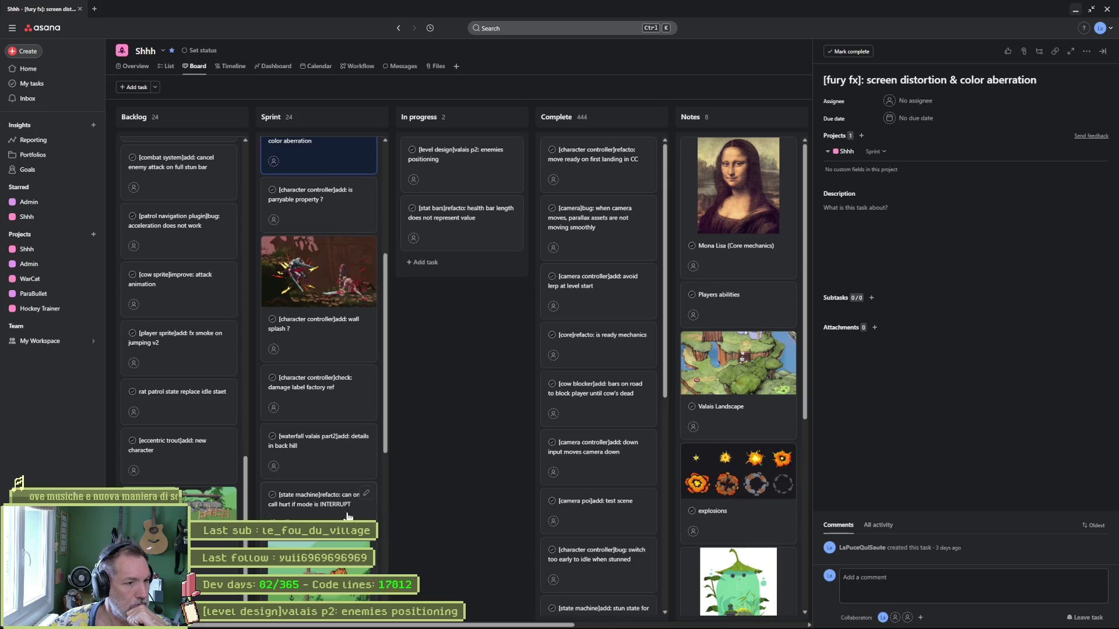
left_click(321, 453)
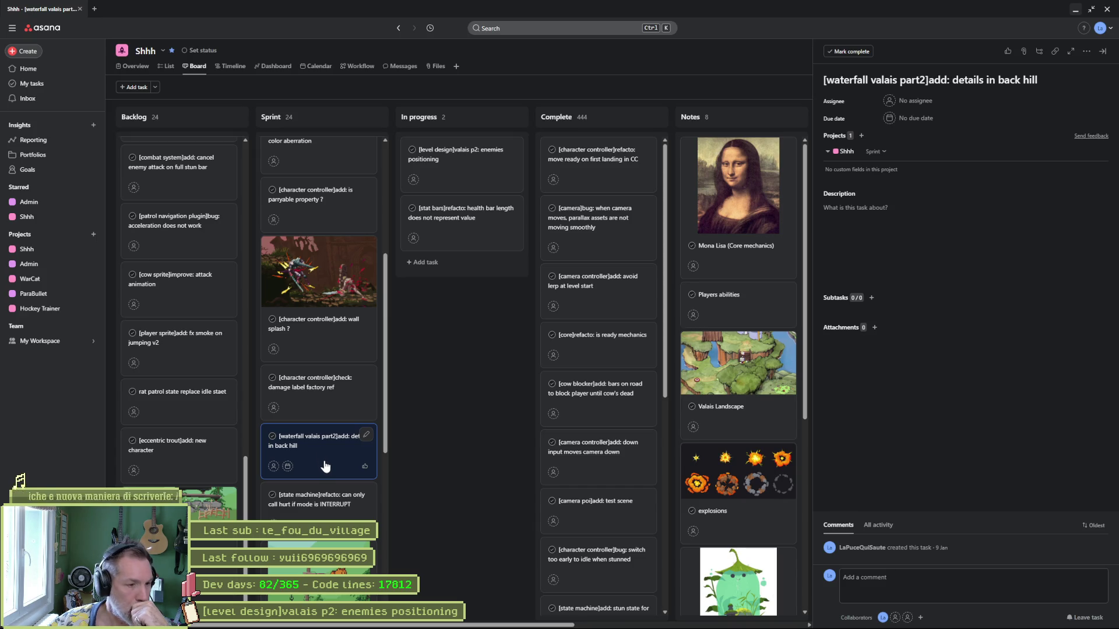
scroll(322, 454, "down", 2)
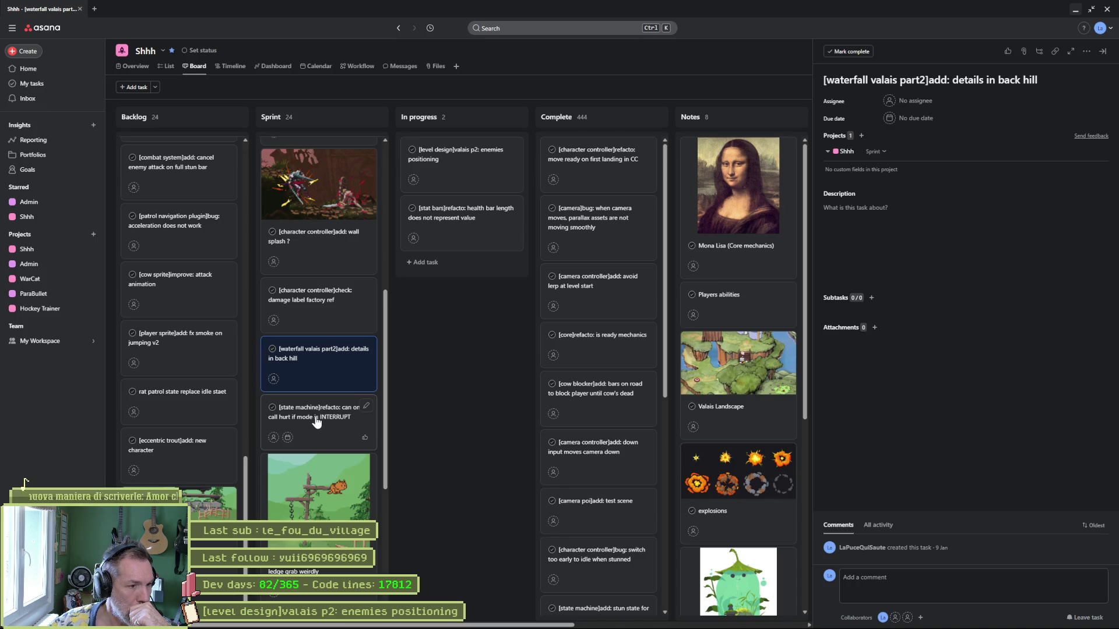
scroll(316, 421, "down", 2)
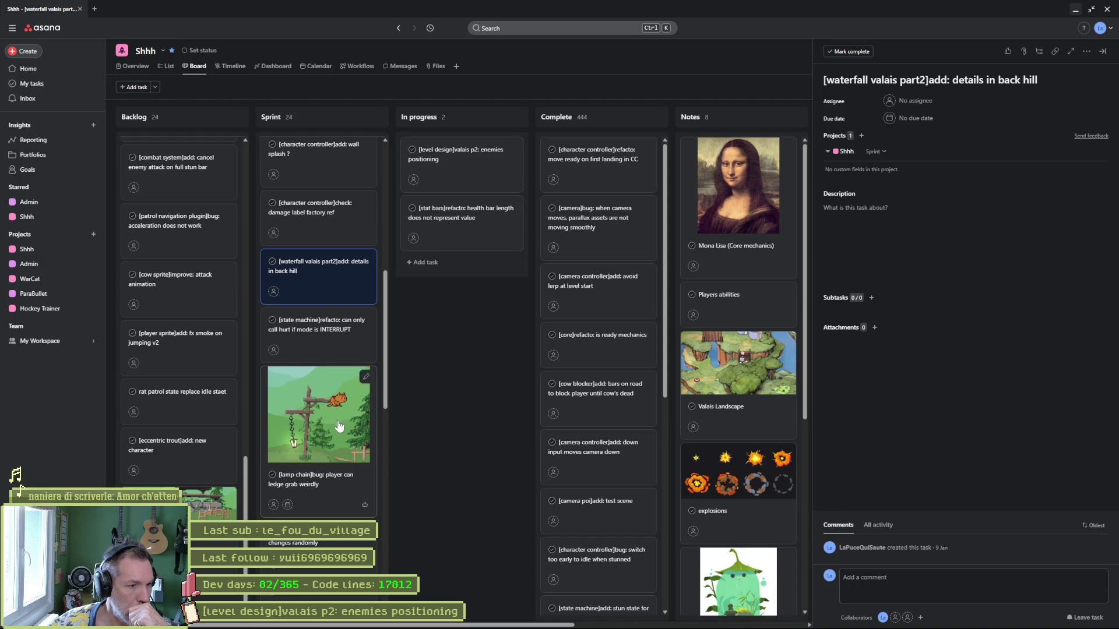
scroll(338, 420, "down", 3)
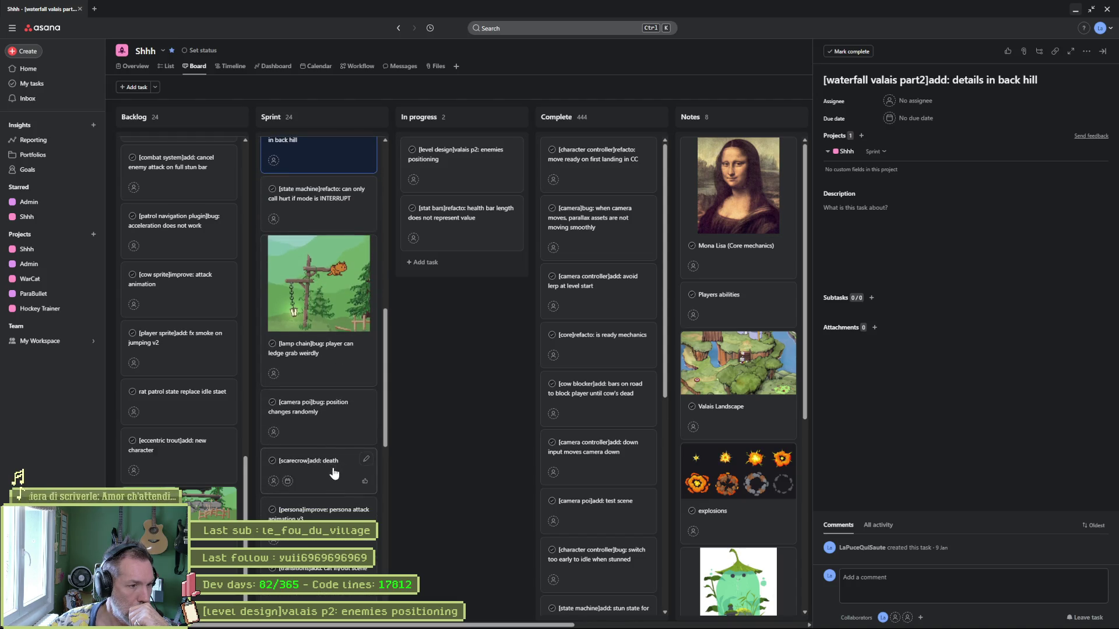
left_click(321, 413)
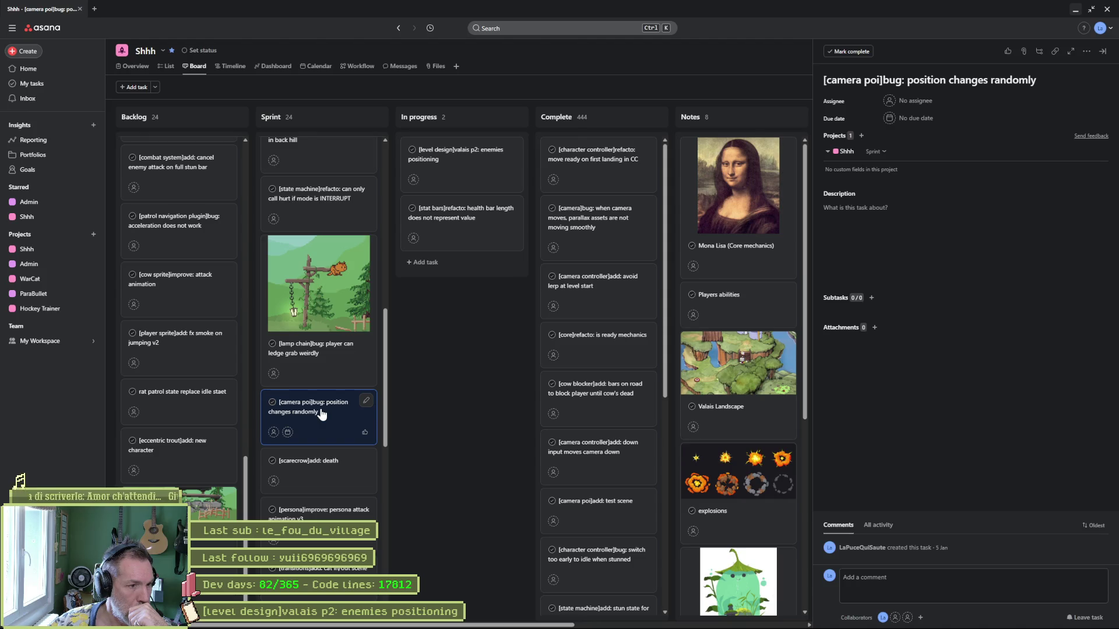
left_click(327, 470)
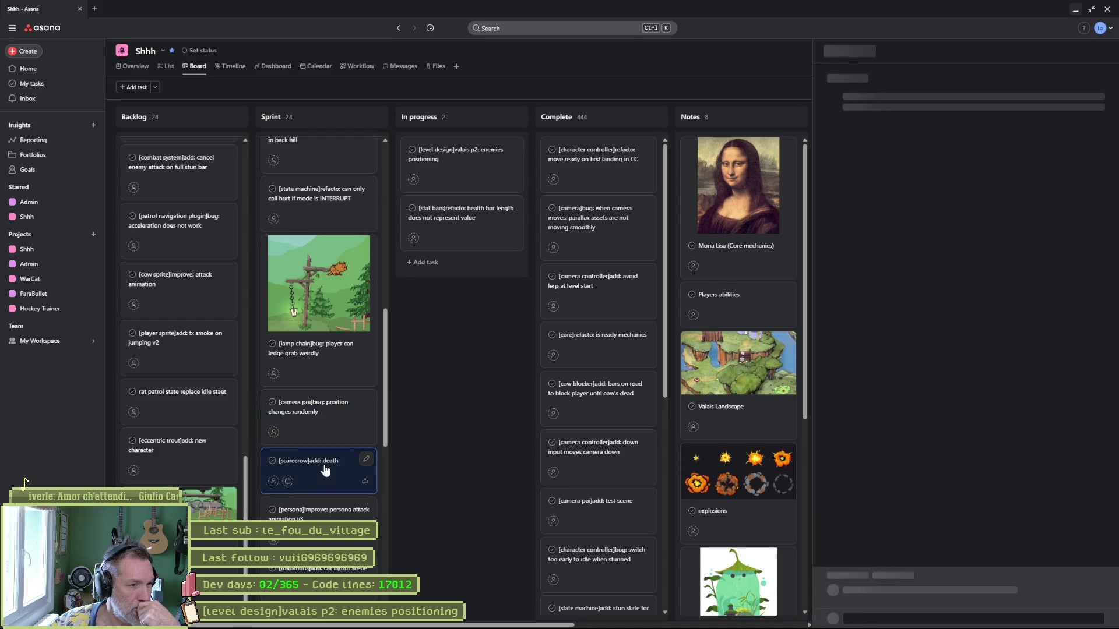
- Move '[scarecrow]add: death' into Complete, then open the cat in/out scene transitions task
left_click_drag(325, 470, 610, 165)
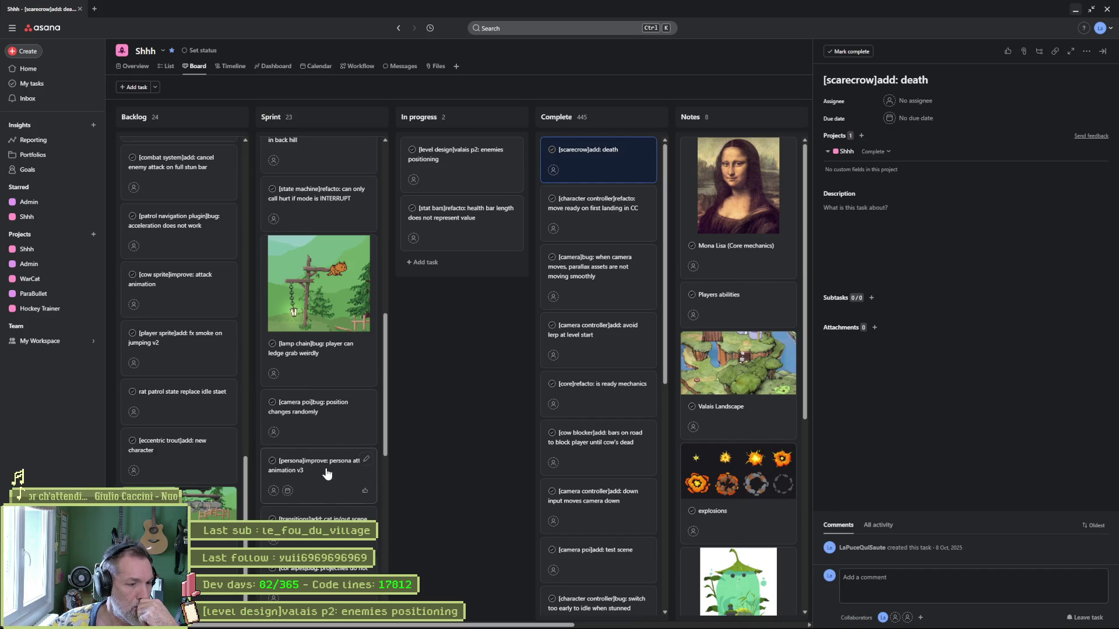
scroll(325, 484, "down", 1)
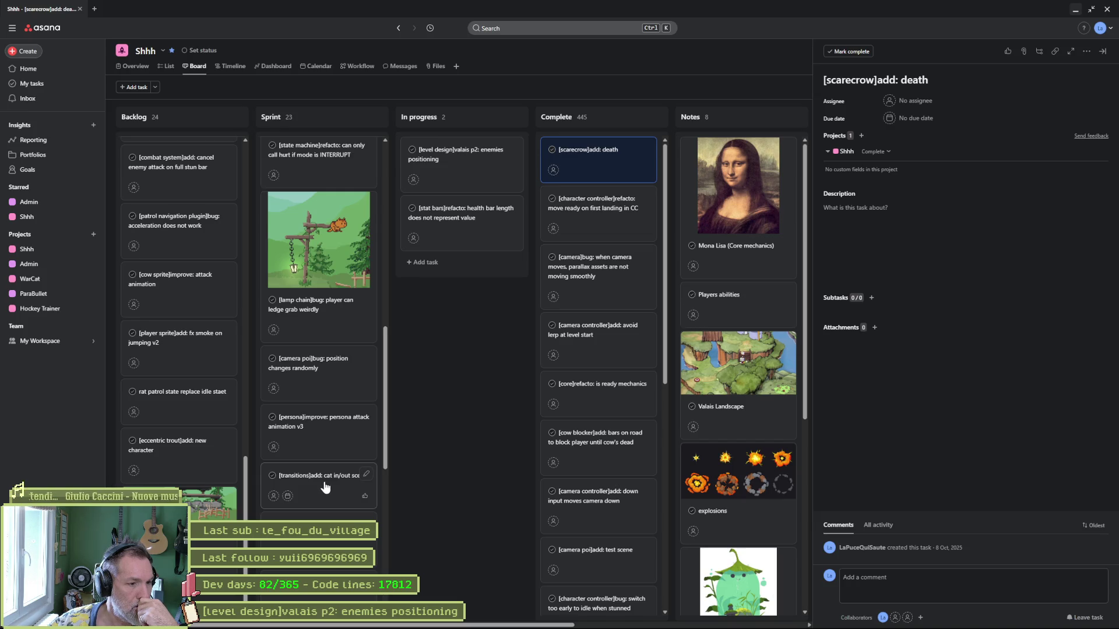
left_click(325, 487)
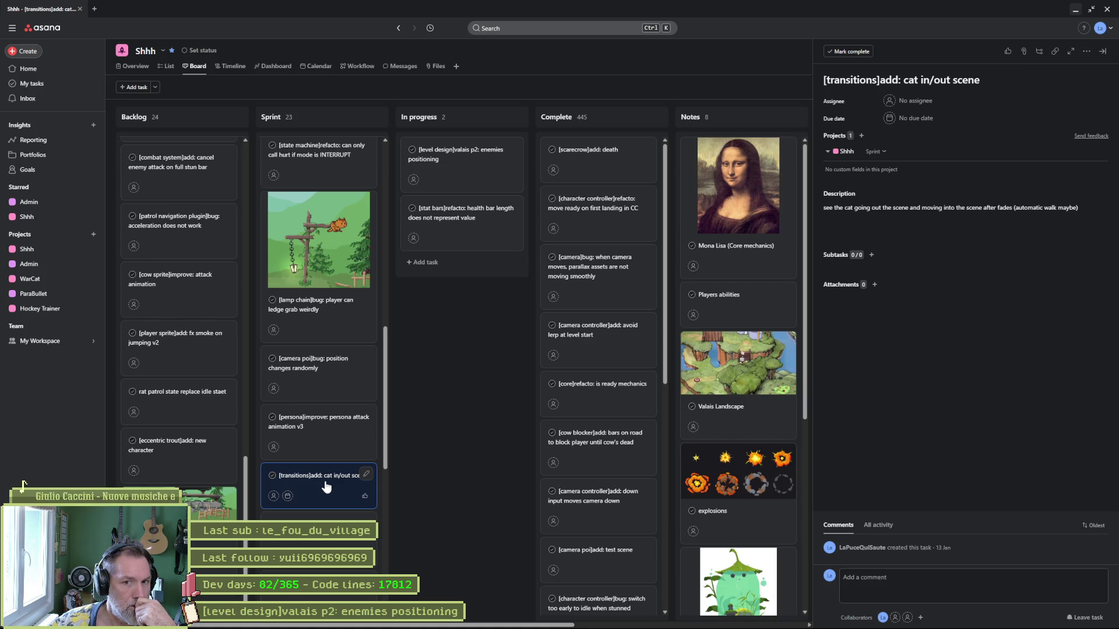
- Move '[cor alpes]bug: projectiles do not work' to the top of Complete
scroll(327, 487, "down", 1)
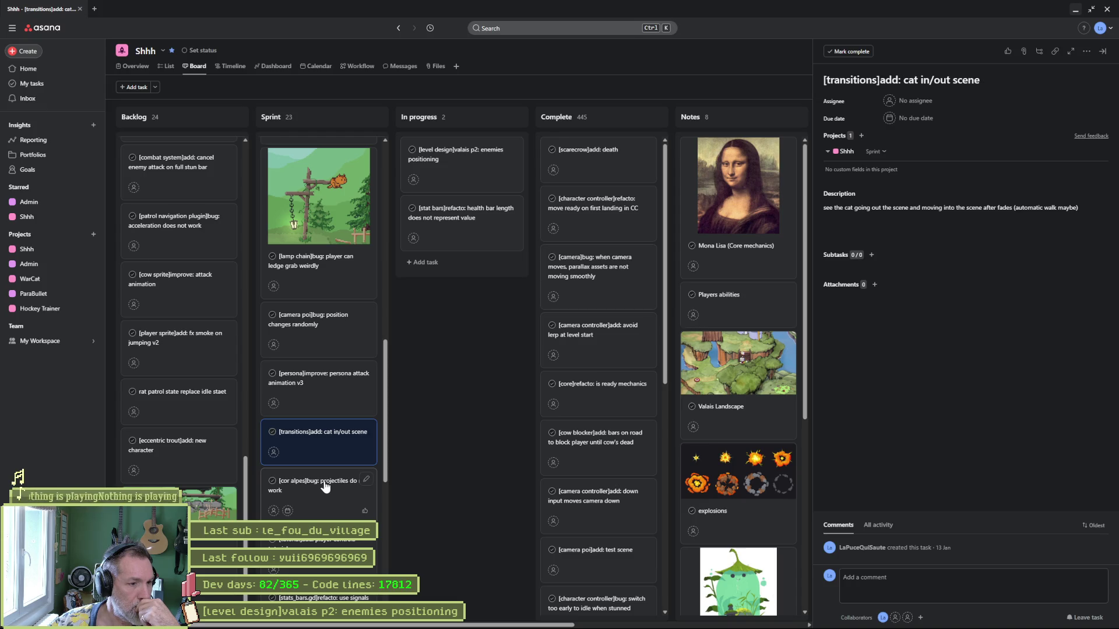
left_click(325, 487)
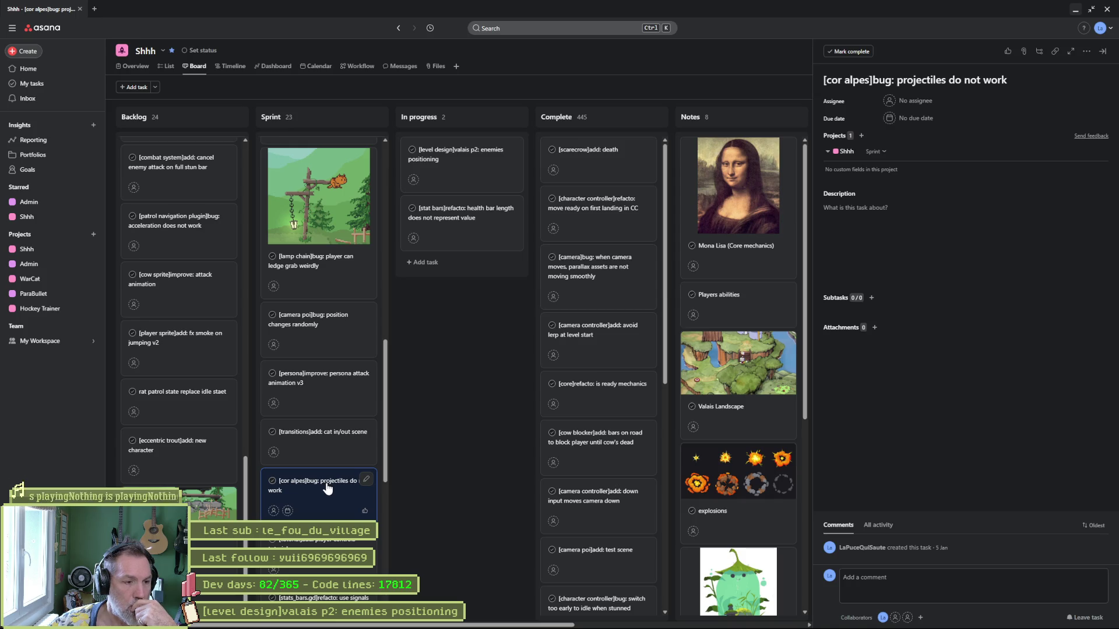
mouse_move(326, 487)
left_mouse_down()
mouse_move(466, 266)
mouse_move(612, 166)
left_mouse_up()
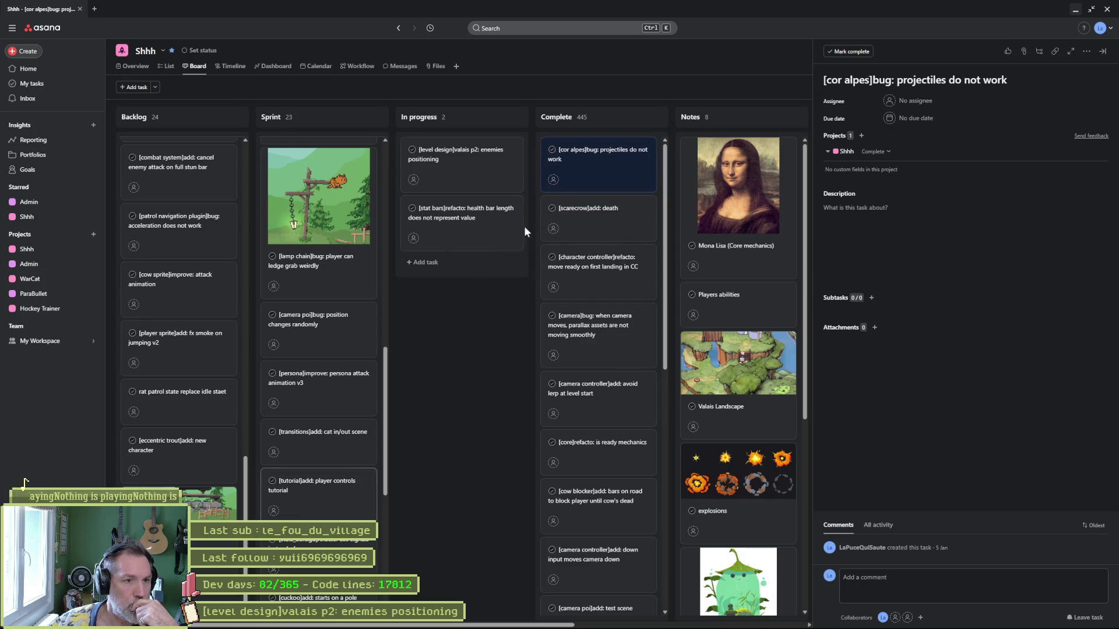
left_click(316, 493)
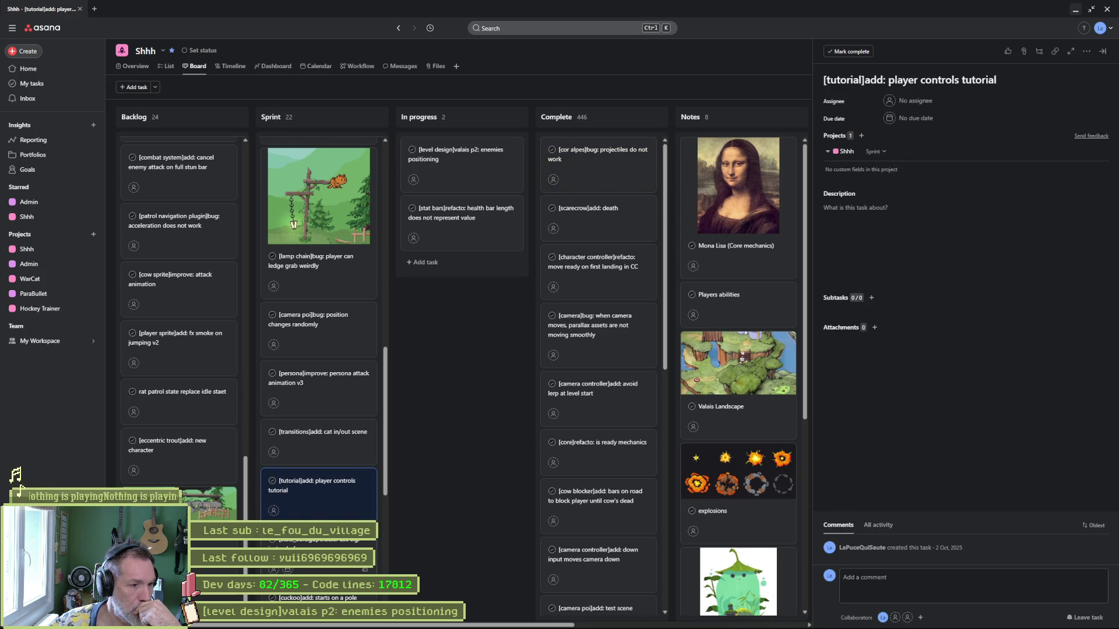
- Open '[stats_bars.gd]refacto: use signals instead of _process' and scan the remaining Sprint tasks
left_click(315, 539)
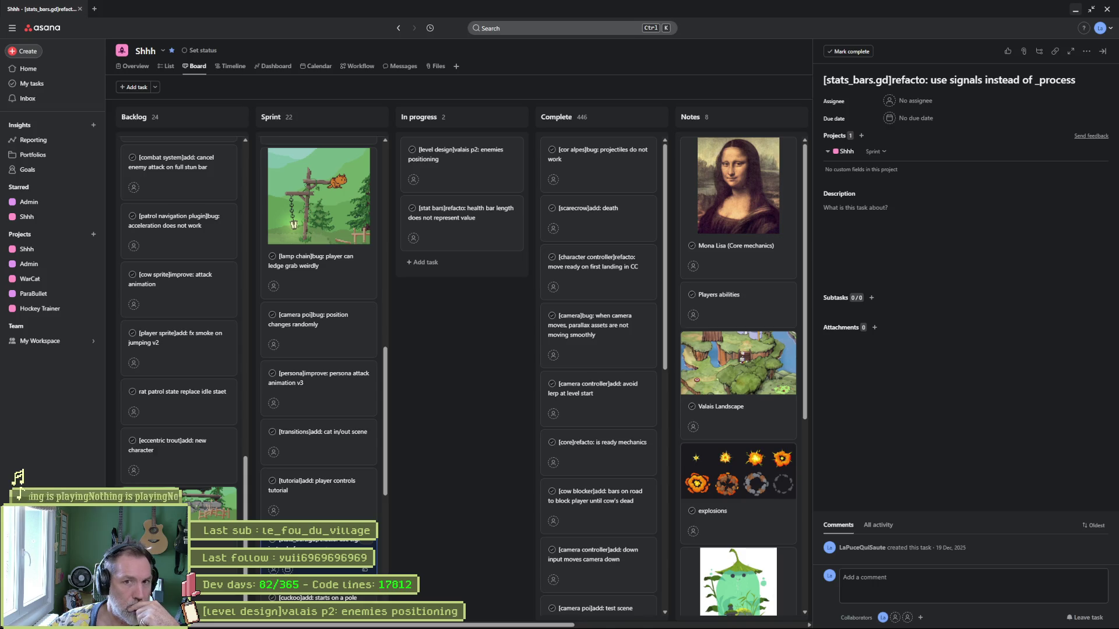
scroll(318, 490, "down", 2)
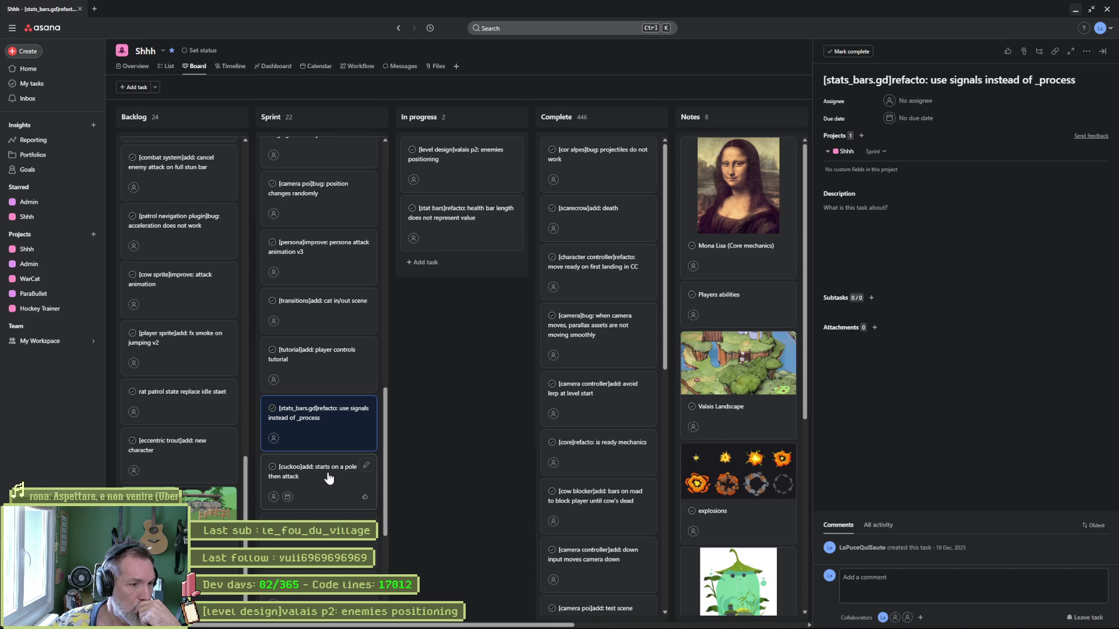
scroll(326, 495, "down", 1)
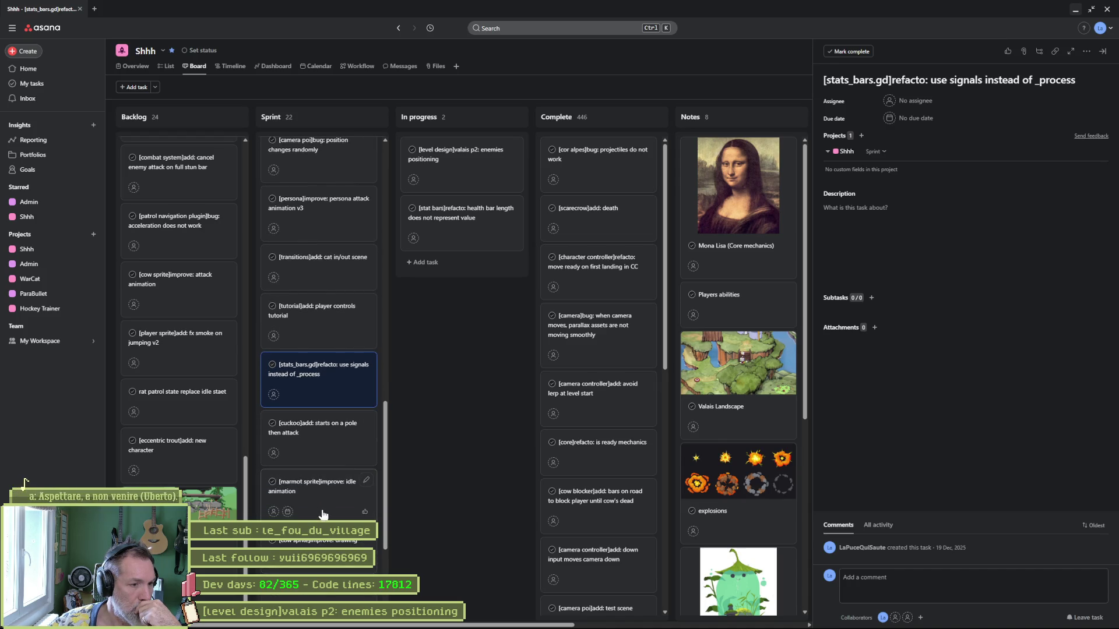
scroll(321, 513, "down", 1)
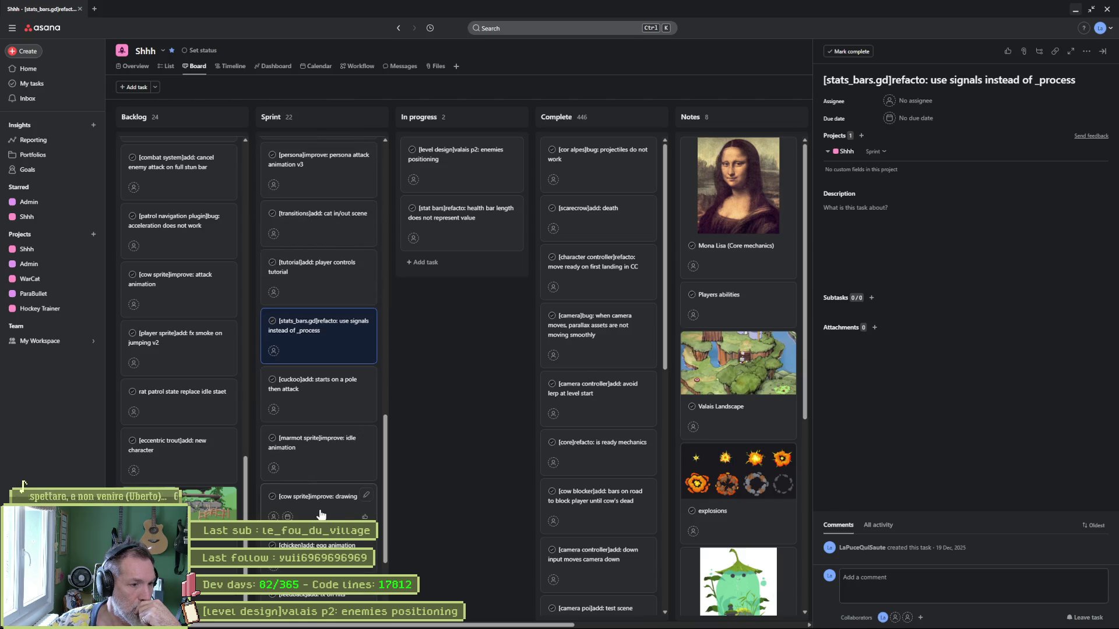
scroll(321, 514, "down", 2)
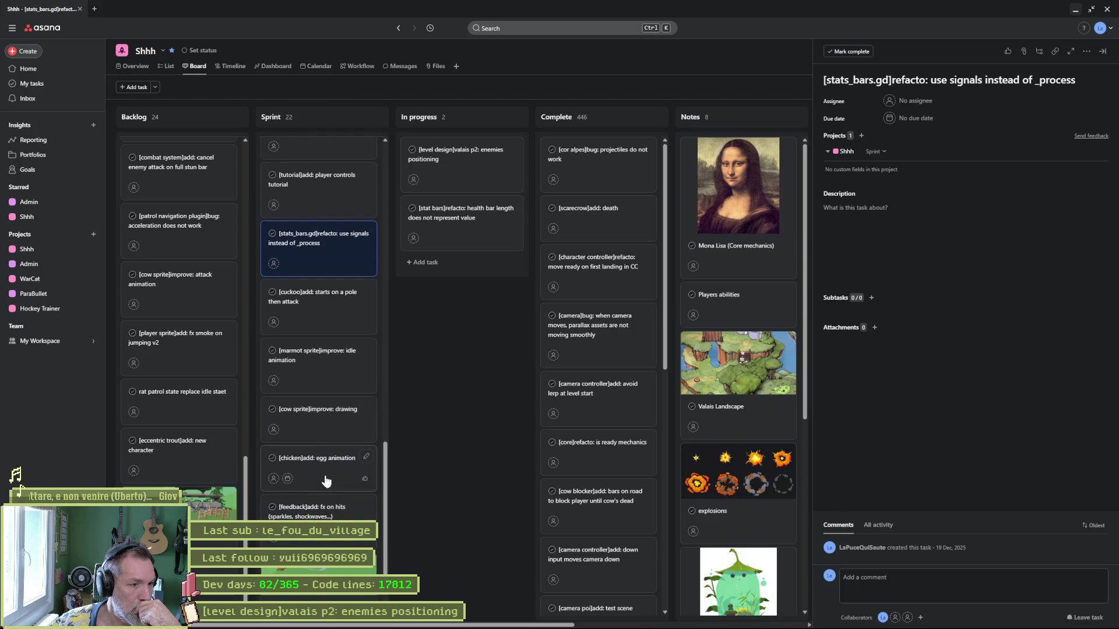
scroll(320, 484, "down", 1)
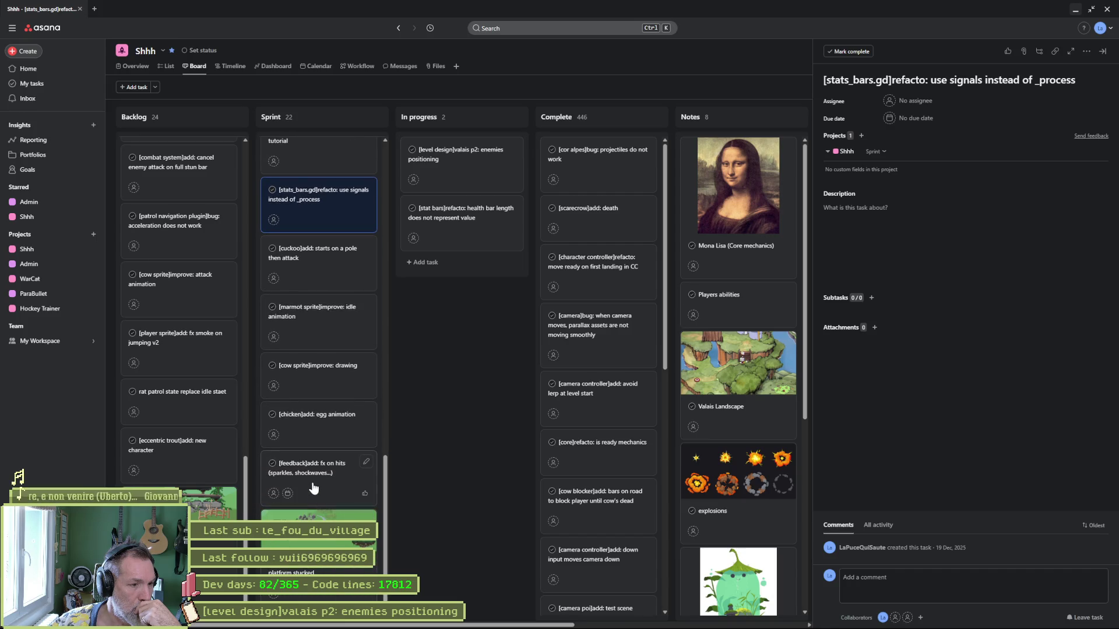
scroll(317, 478, "down", 1)
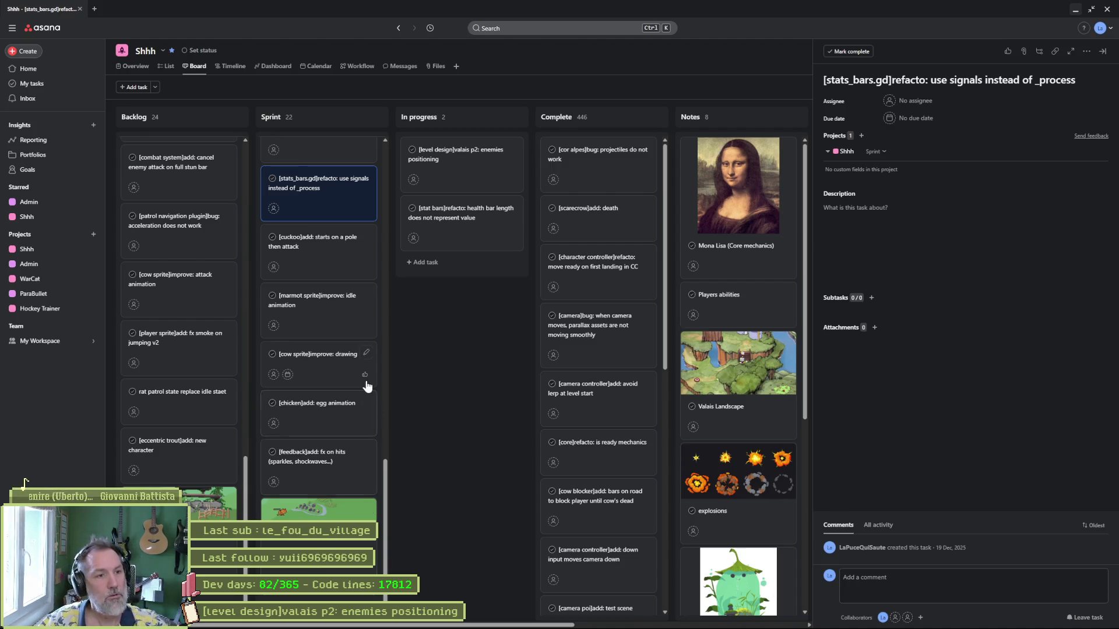
scroll(320, 316, "up", 15)
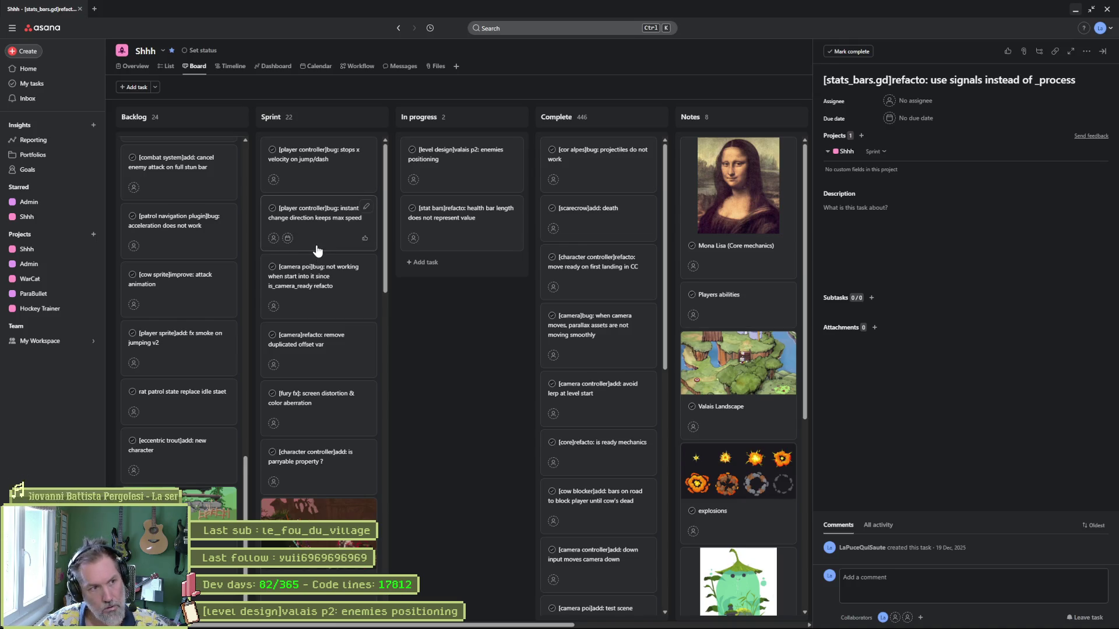
scroll(317, 251, "down", 10)
scroll(328, 489, "down", 5)
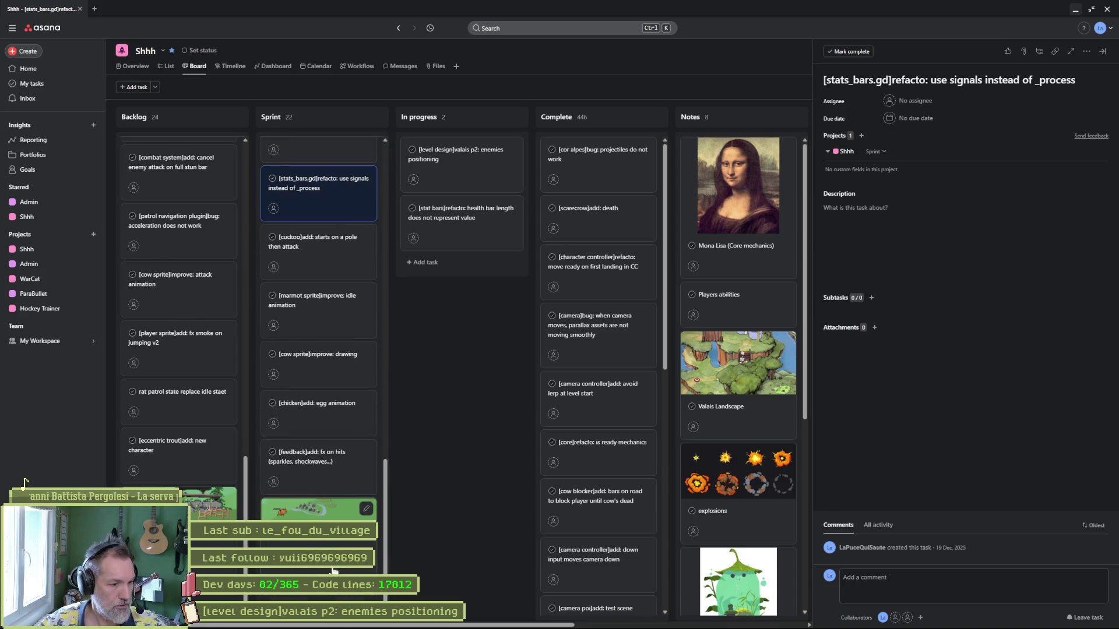